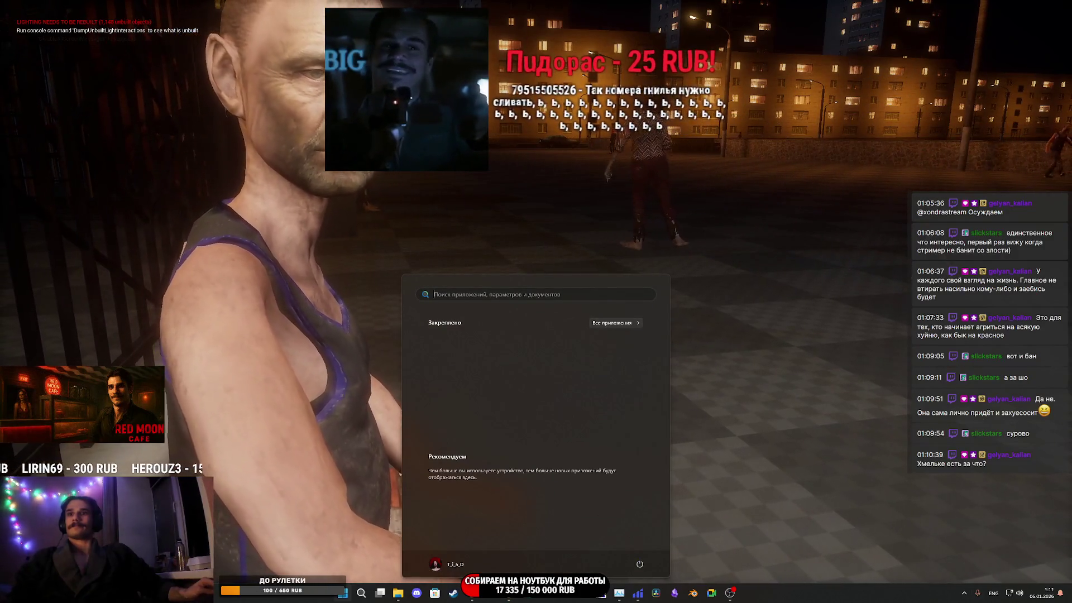
Dismiss the Windows Start menu to reveal the running plaza game with the seated man
{"action": "key", "text": "Escape"}
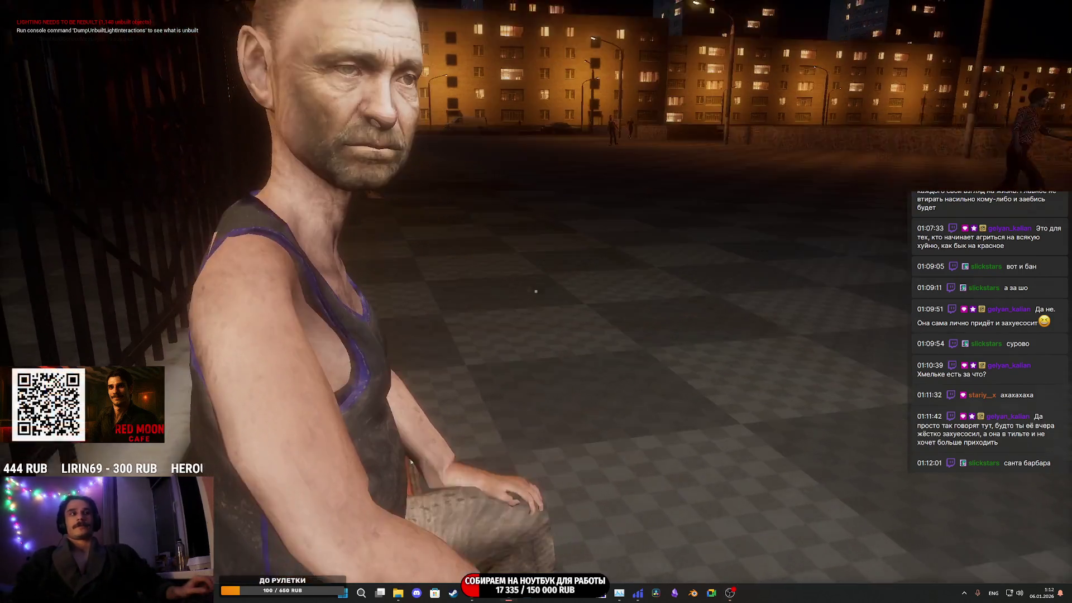
{"action": "mouse_move", "coordinate": [536, 290]}
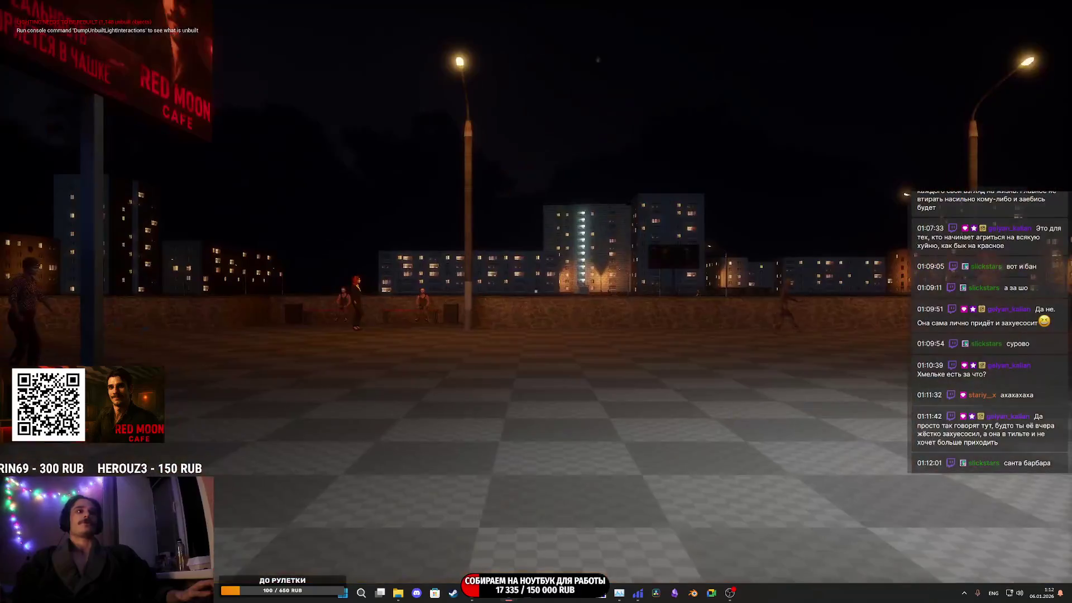
Sit at the cafe table, walk out the door onto the plaza, then stop Play-in-Editor
{"action": "key", "text": "Escape"}
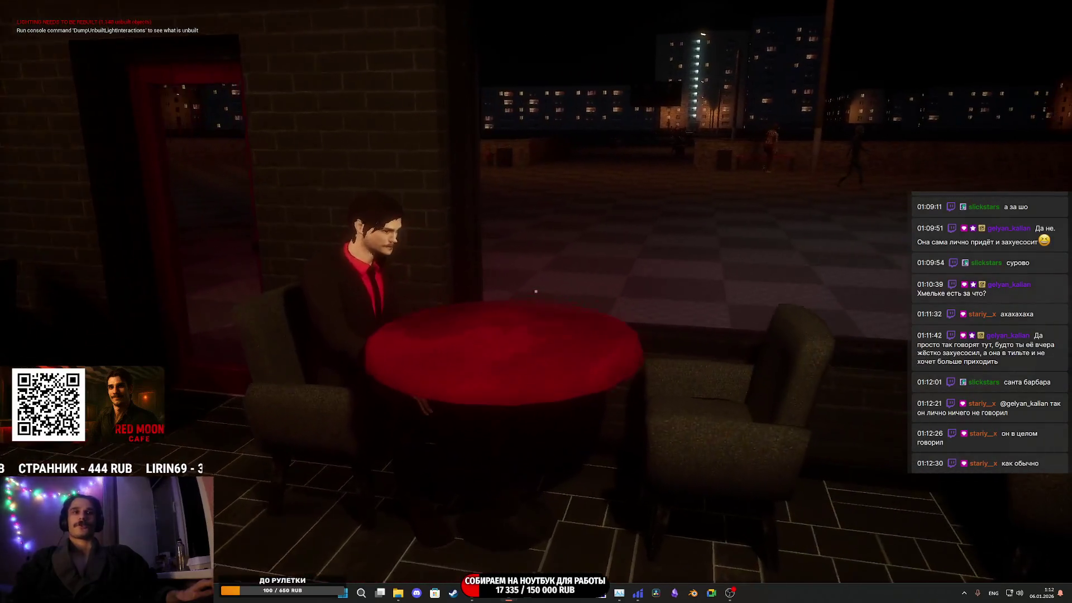
{"action": "key", "text": "e"}
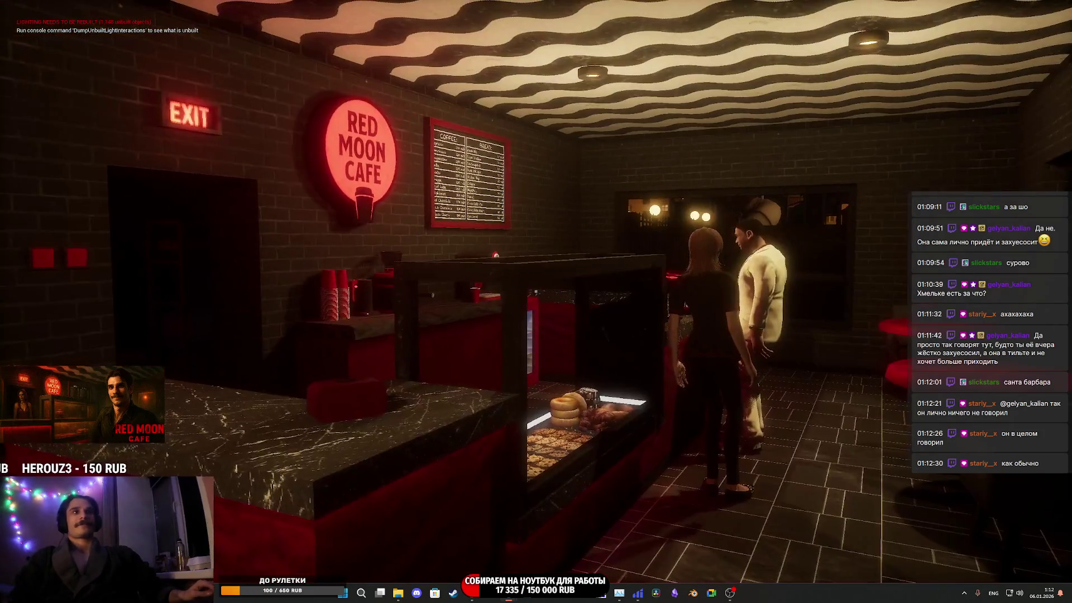
{"action": "key", "text": "w"}
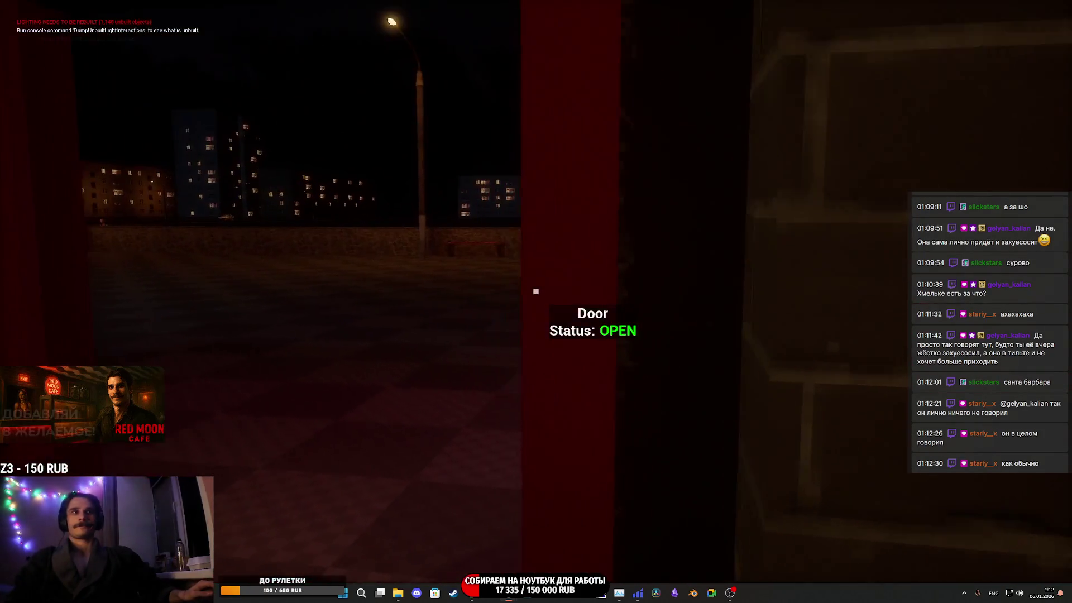
{"action": "key", "text": "w"}
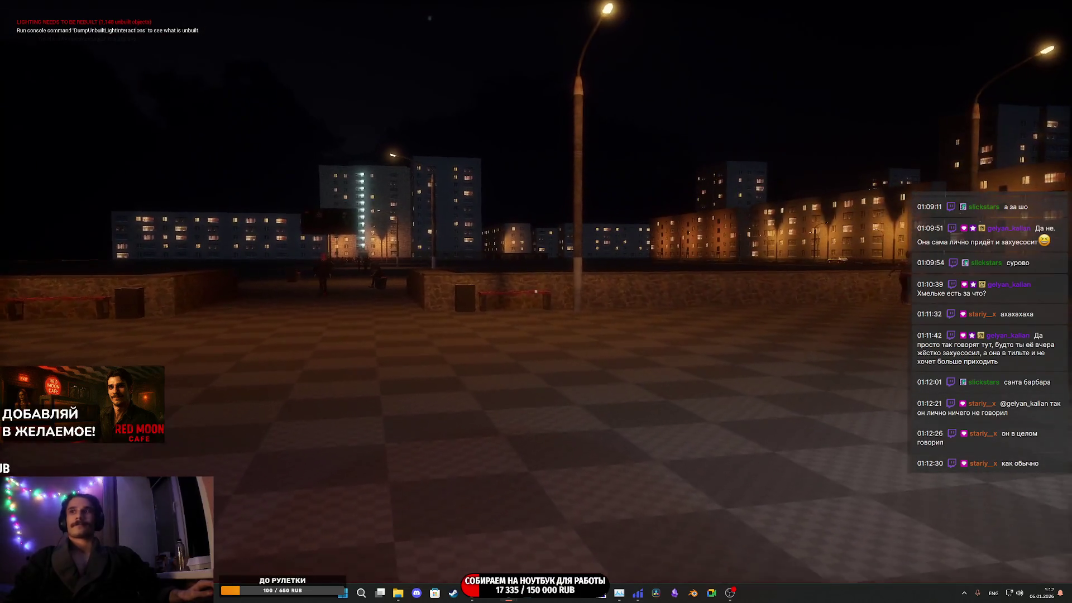
{"action": "key", "text": "Escape"}
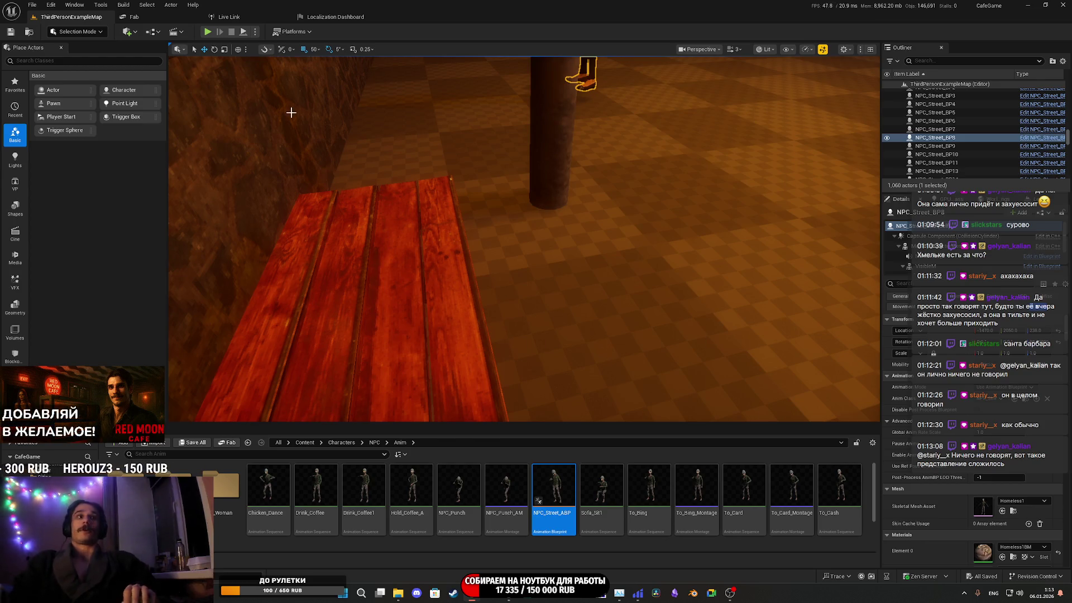
{"action": "key", "text": "alt+p"}
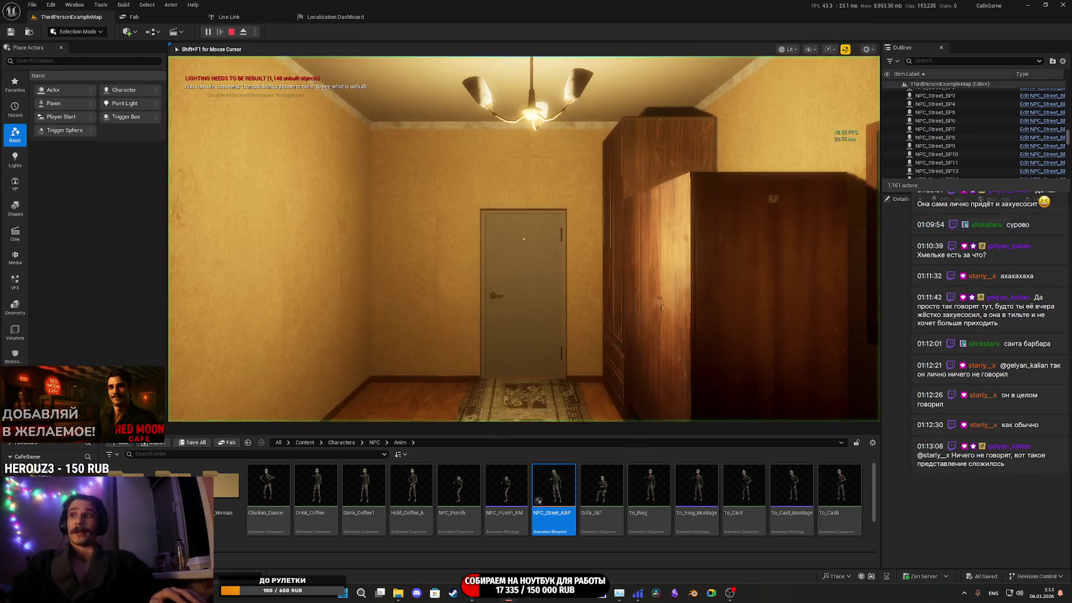
{"action": "key", "text": "F11"}
{"action": "key", "text": "e"}
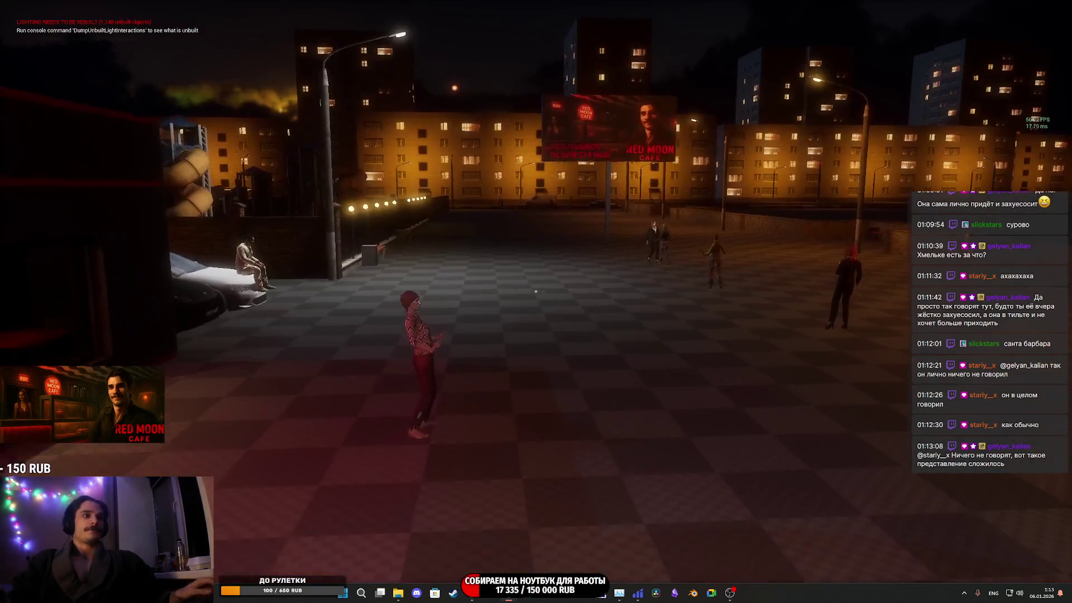
{"action": "key", "text": "w"}
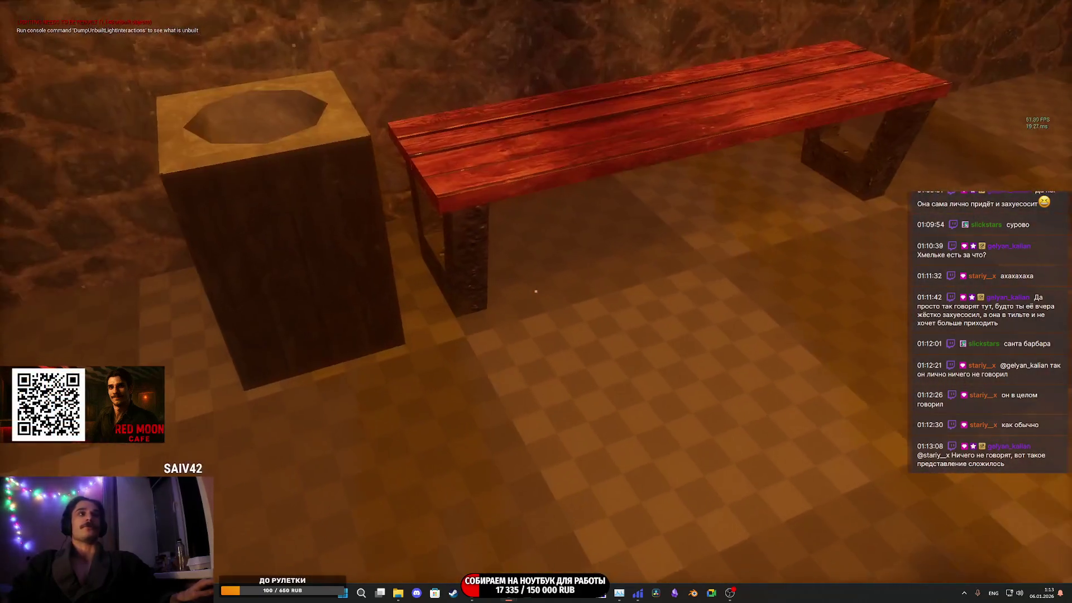
{"action": "key", "text": "e"}
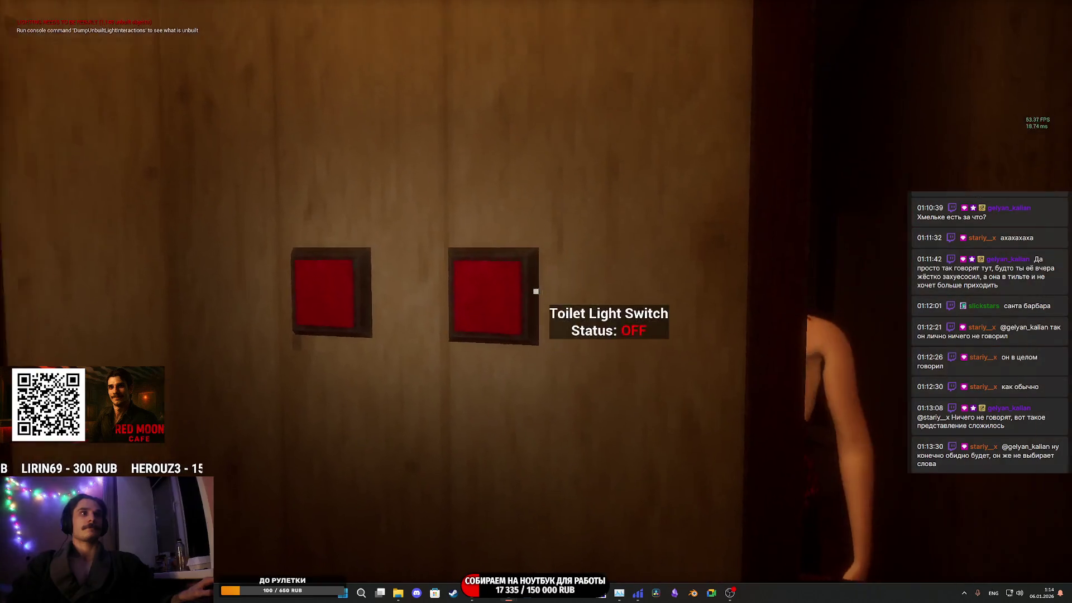
{"action": "left_click", "coordinate": [535, 291]}
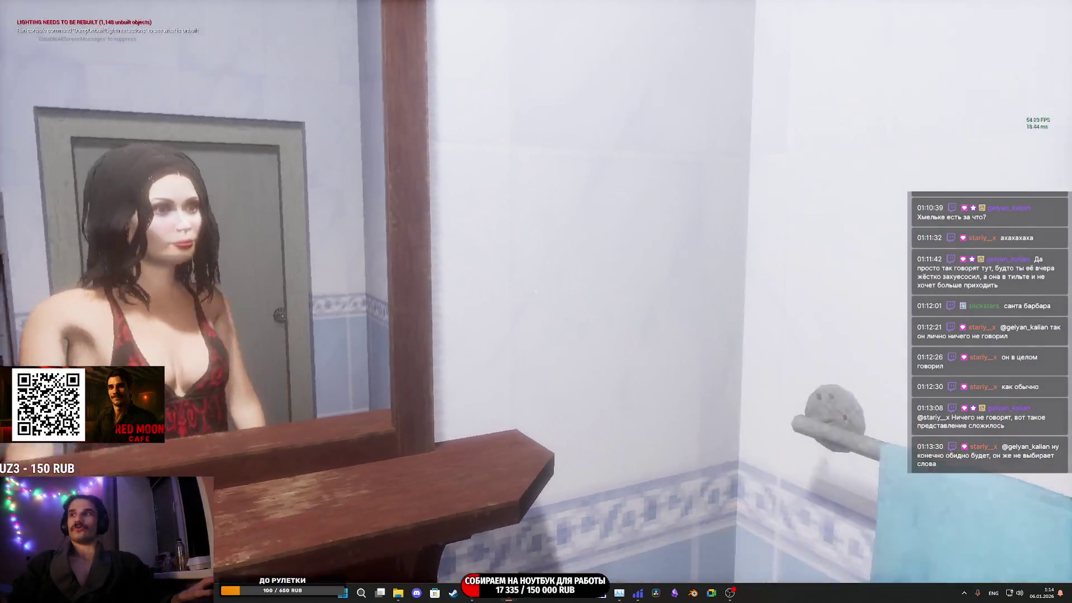
{"action": "key", "text": "Escape"}
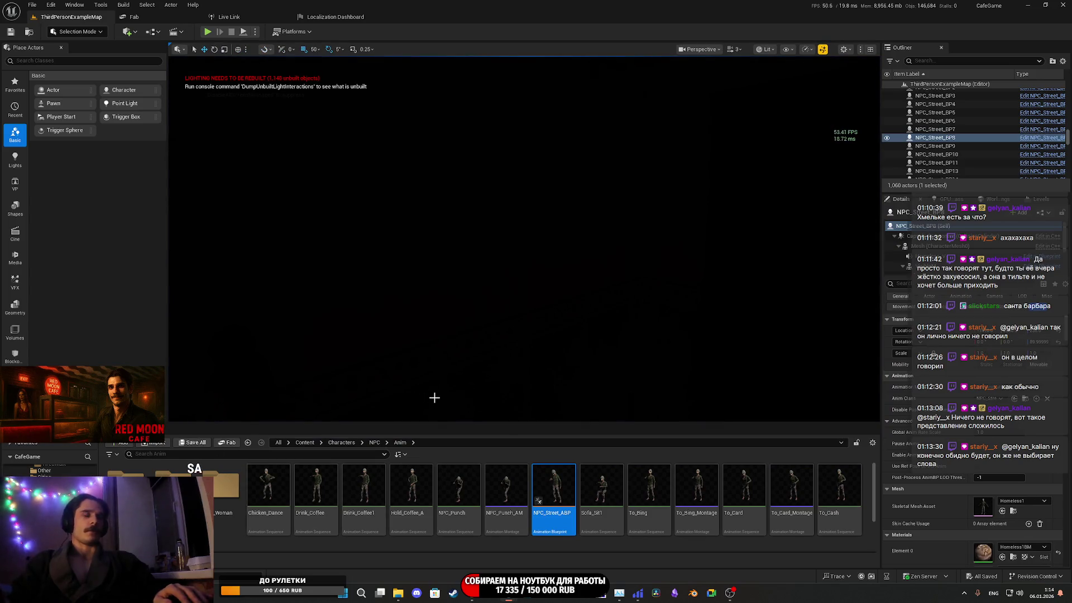
Close the Retarget Animations window
{"action": "mouse_move", "coordinate": [518, 595]}
{"action": "left_click", "coordinate": [480, 540]}
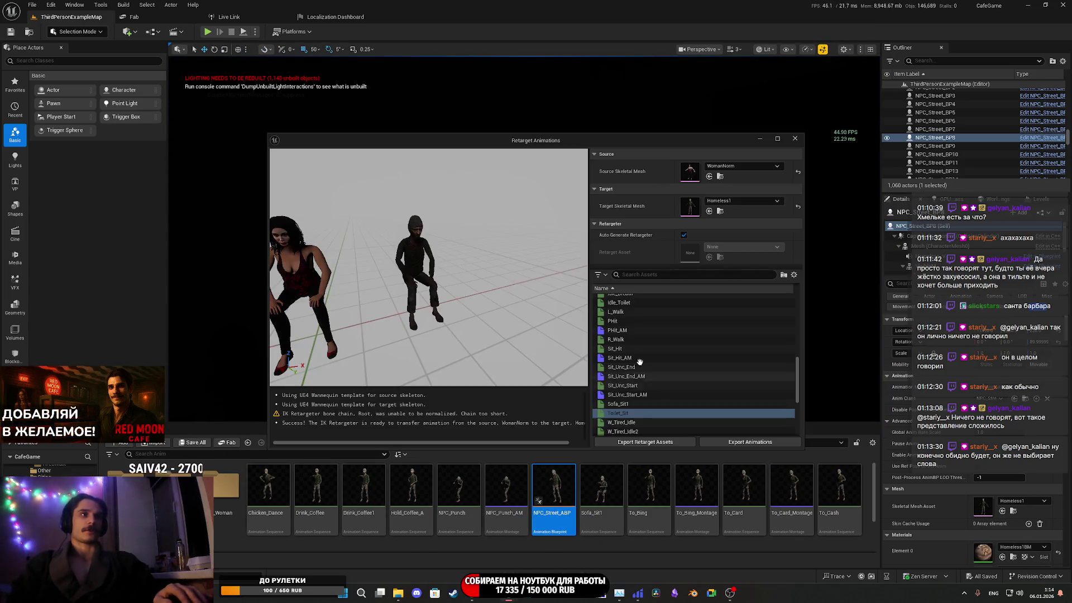
{"action": "left_click", "coordinate": [798, 141]}
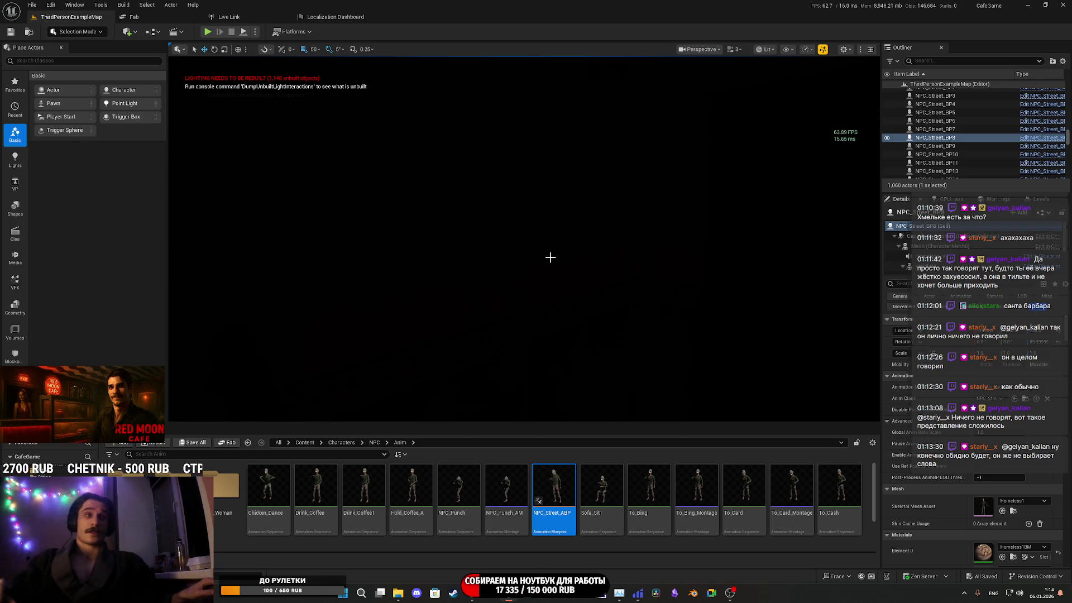
Select the street bench and open its Chair_BP blueprint via Edit Chair_BP
{"action": "right_click", "coordinate": [433, 303]}
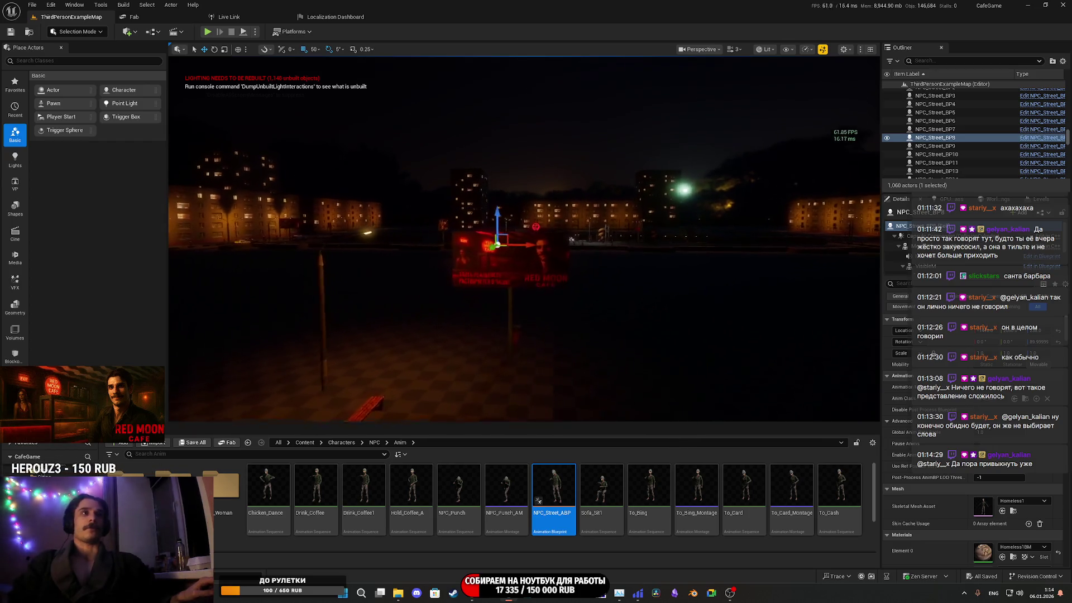
{"action": "scroll", "coordinate": [455, 299], "scroll_direction": "up", "scroll_amount": 10}
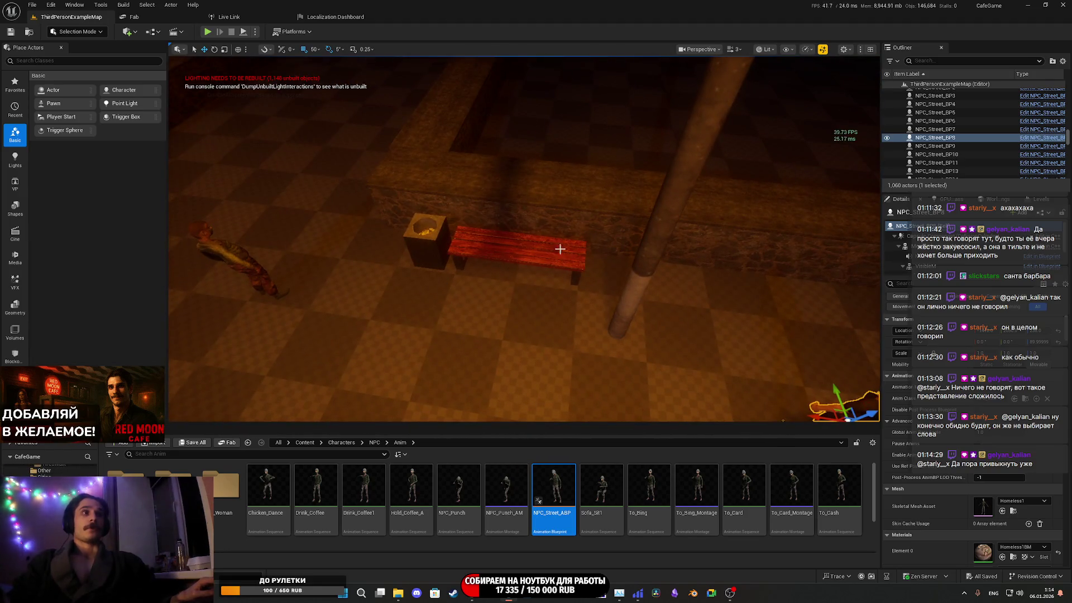
{"action": "left_click", "coordinate": [568, 246]}
{"action": "left_click", "coordinate": [1045, 214]}
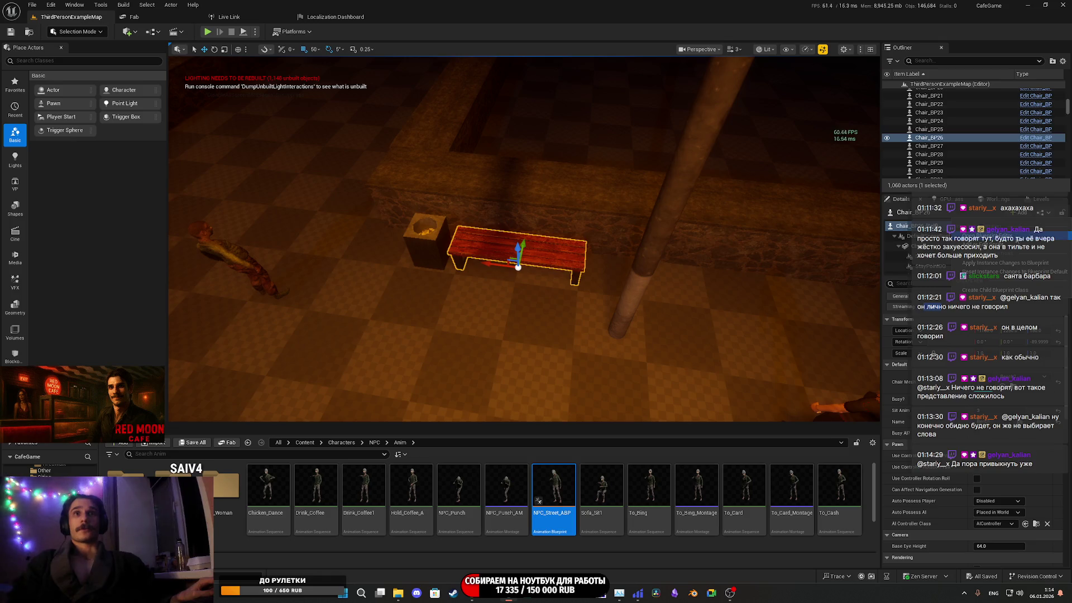
{"action": "left_click", "coordinate": [989, 254]}
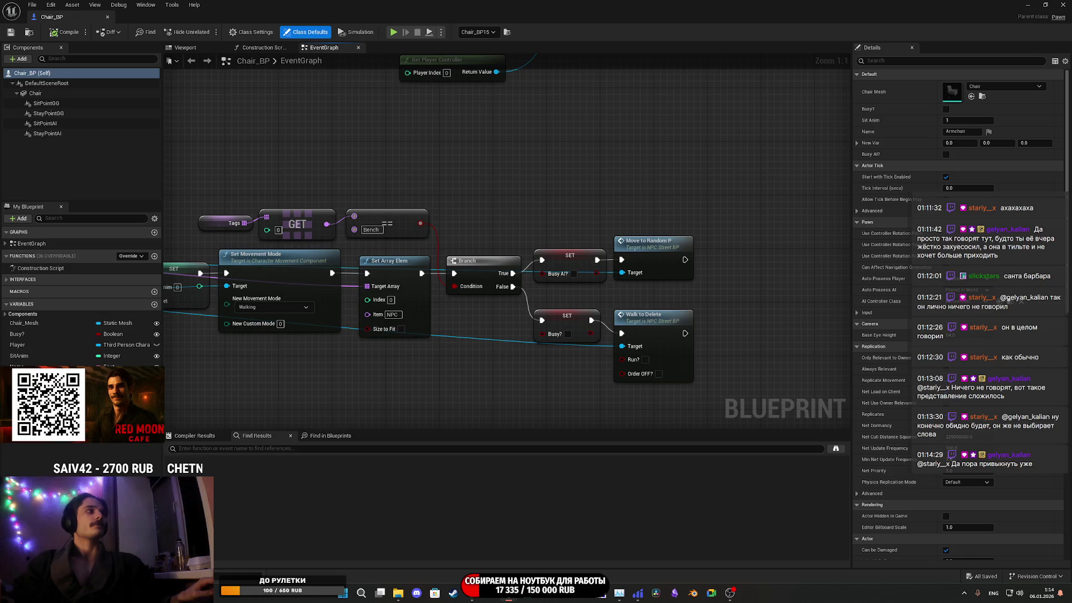
Compare the BusyAI? and Busy? variable properties, then save the blueprint with Ctrl+S
{"action": "left_click", "coordinate": [22, 378]}
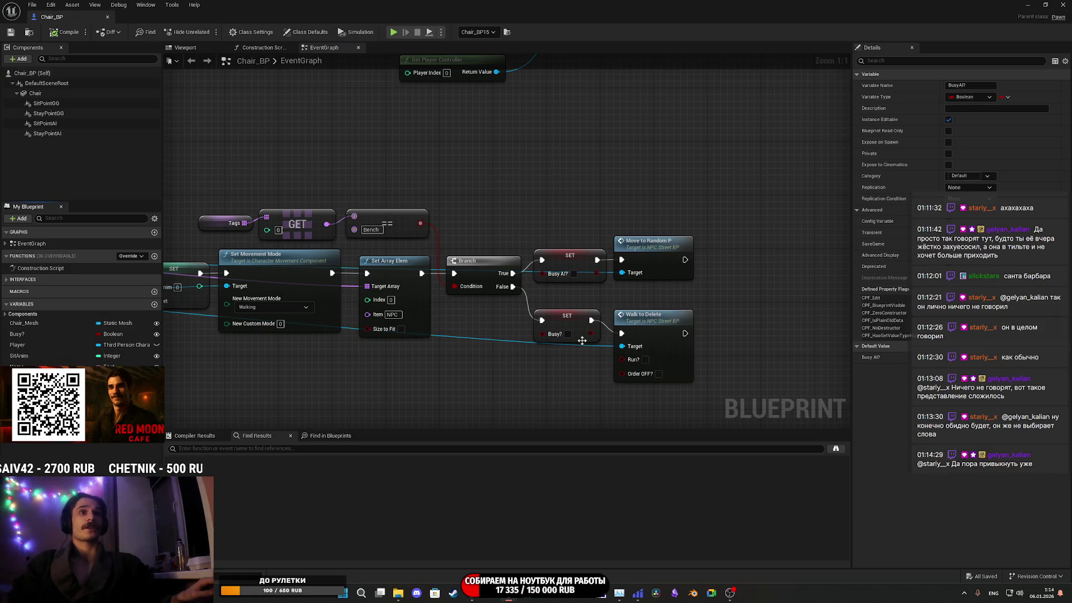
{"action": "left_click", "coordinate": [33, 334]}
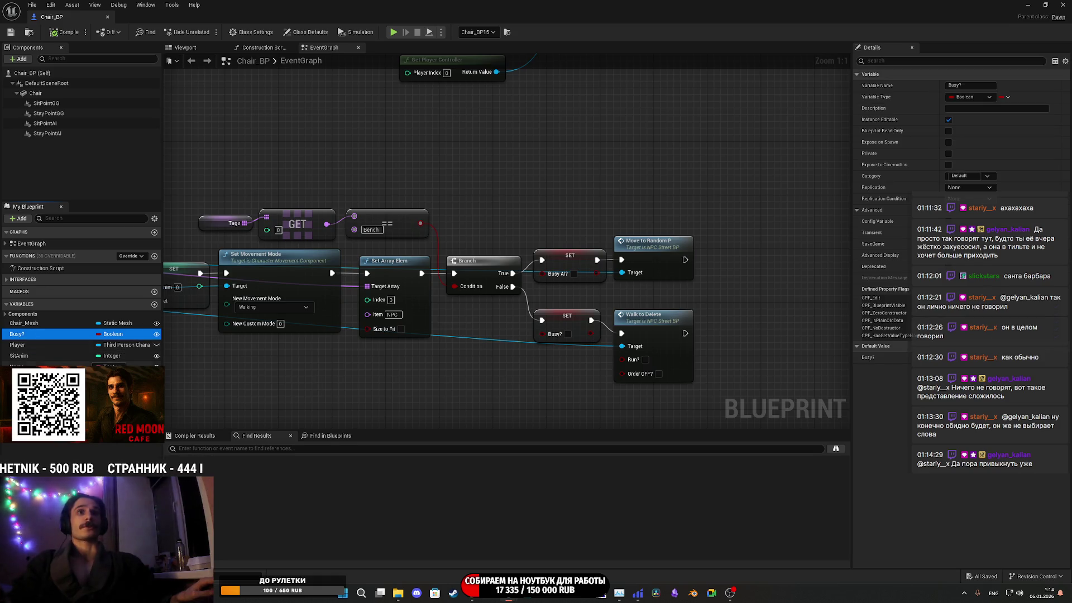
{"action": "left_click", "coordinate": [23, 378]}
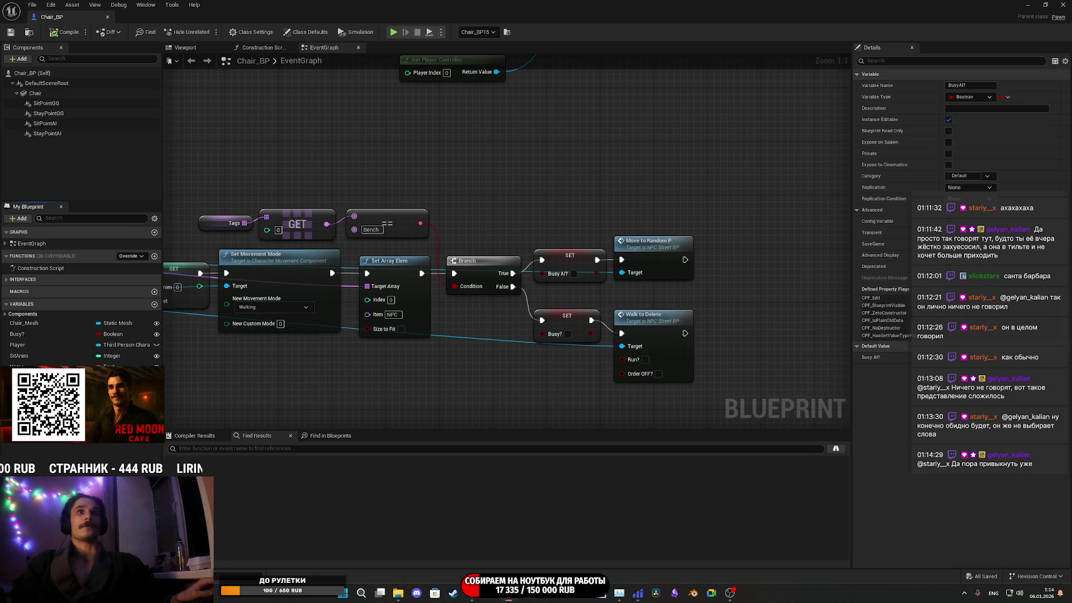
{"action": "left_click", "coordinate": [29, 334]}
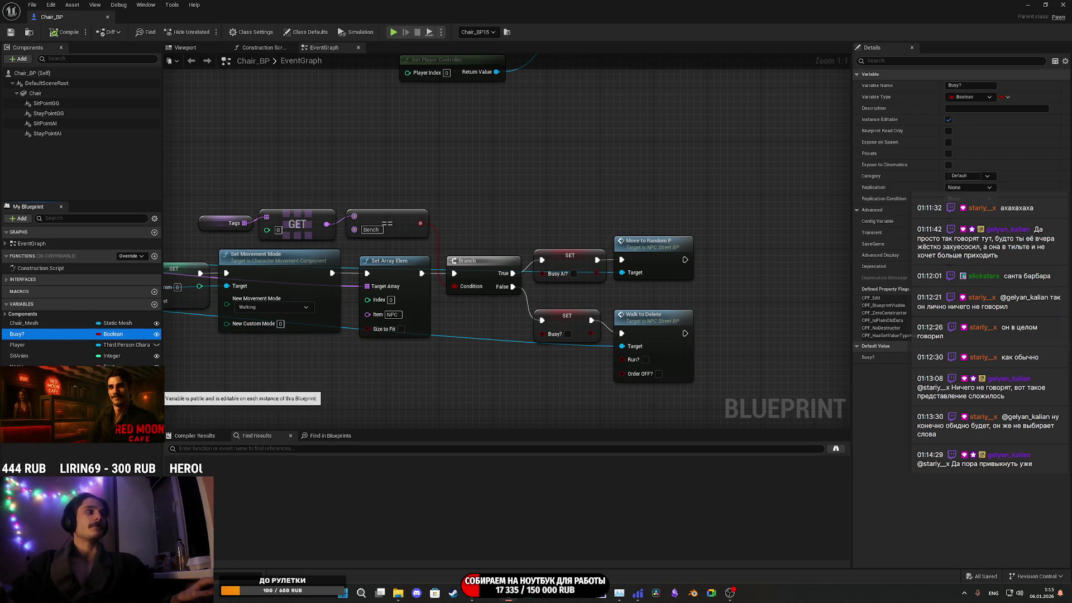
{"action": "key", "text": "ctrl+s"}
Look along the street in the level, then return to the Chair_BP blueprint editor
{"action": "key", "text": "alt+Tab"}
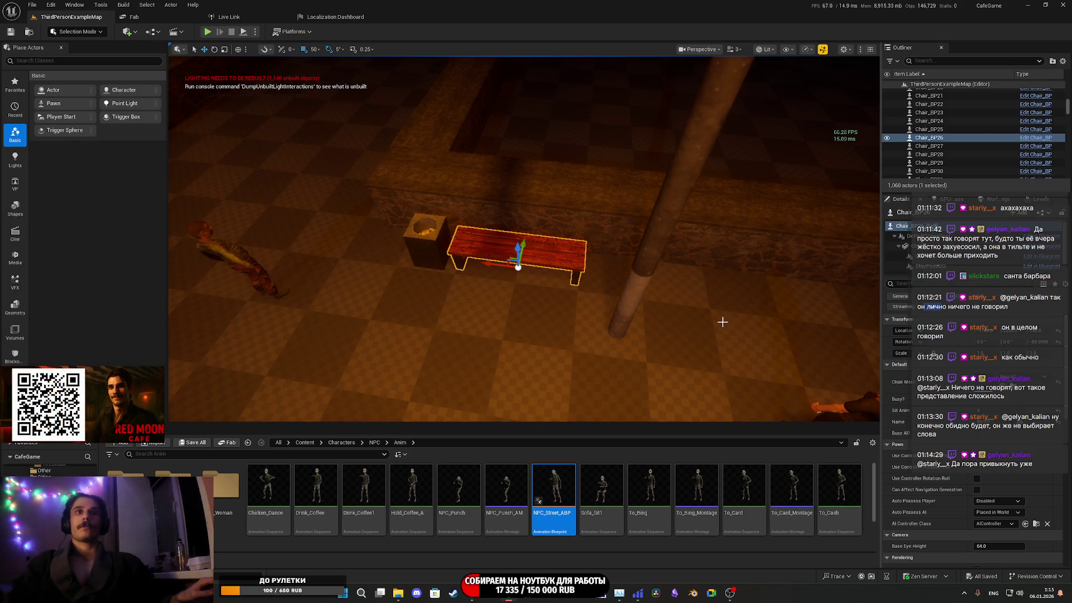
{"action": "mouse_move", "coordinate": [523, 240]}
{"action": "left_mouse_down"}
{"action": "mouse_move", "coordinate": [503, 224]}
{"action": "mouse_move", "coordinate": [536, 218]}
{"action": "mouse_move", "coordinate": [523, 229]}
{"action": "left_mouse_up"}
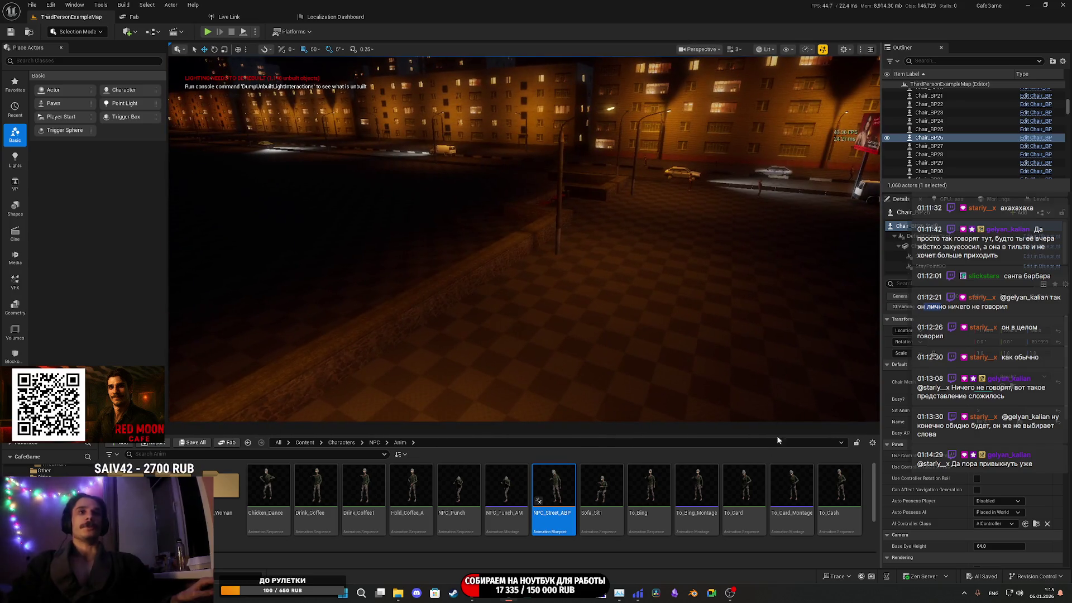
{"action": "mouse_move", "coordinate": [509, 593]}
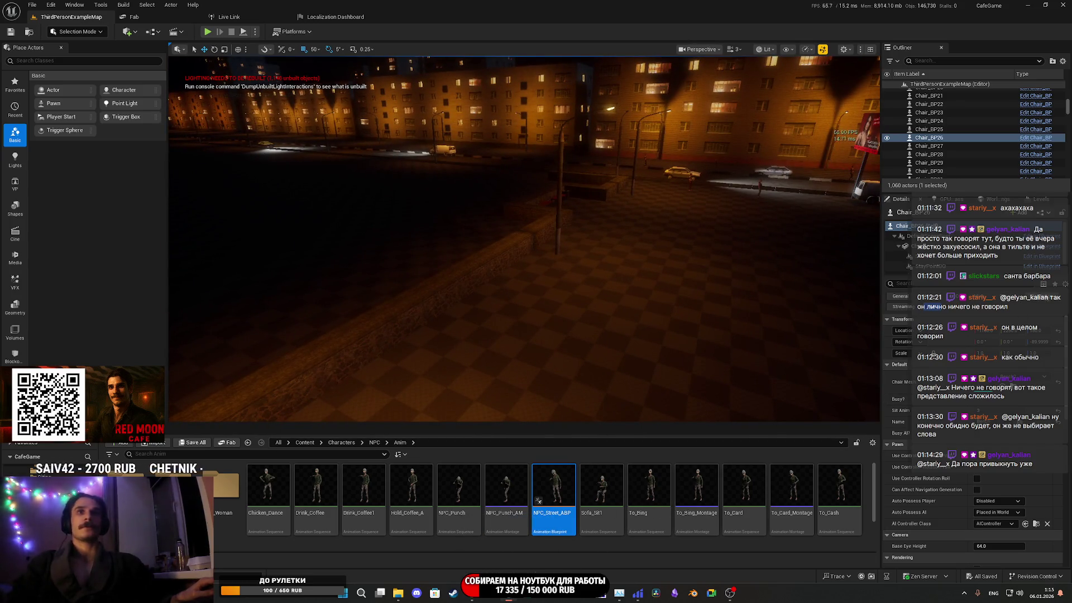
{"action": "left_click", "coordinate": [1041, 213]}
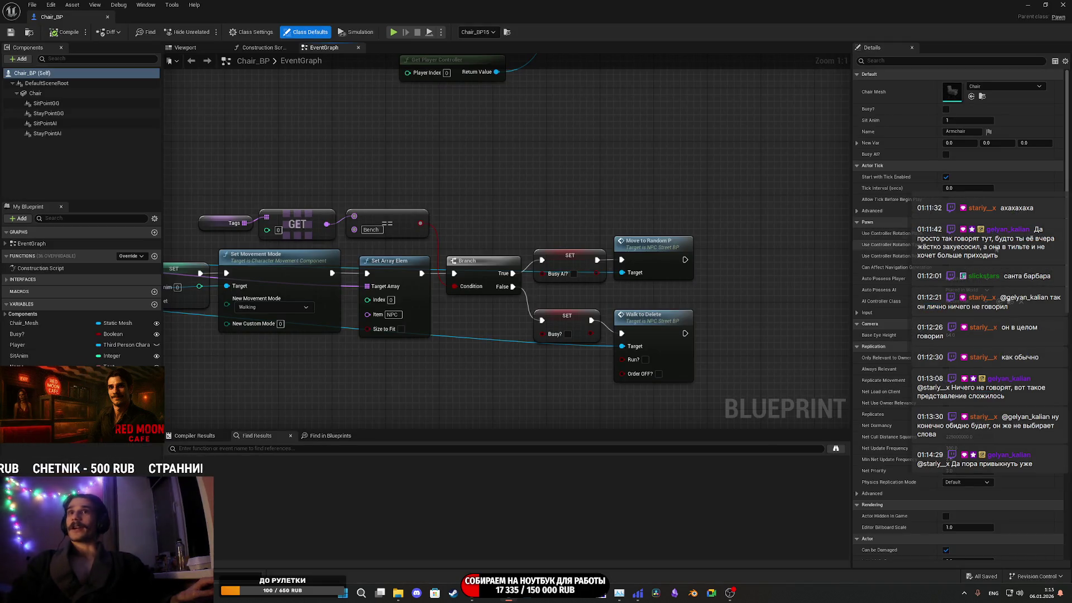
Move BusyAI? next to Busy? in the Variables list, save Chair_BP, and close it
{"action": "left_click_drag", "start_coordinate": [484, 320], "coordinate": [582, 317]}
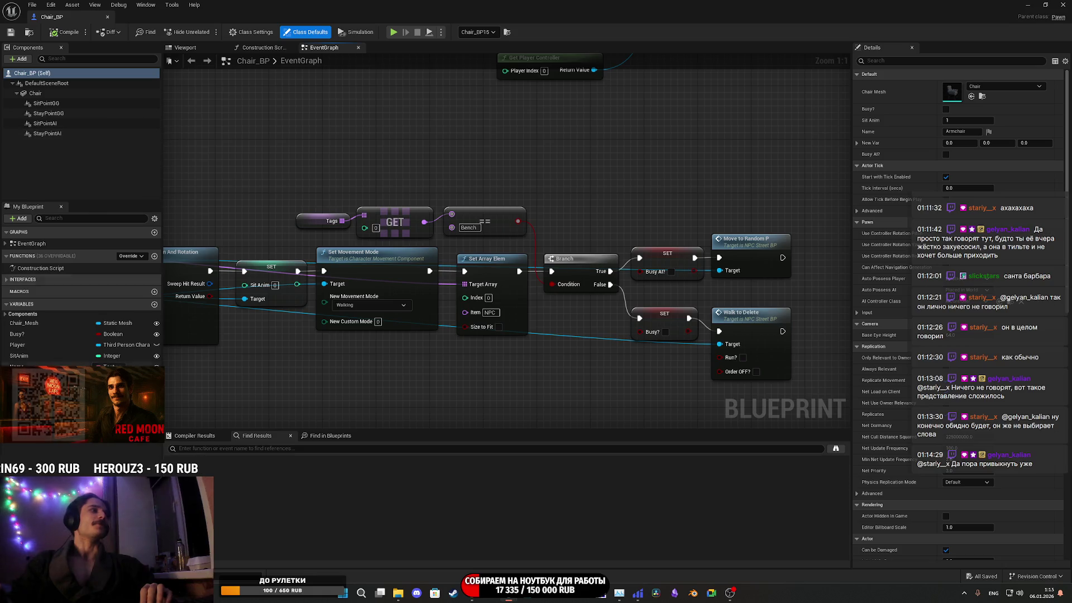
{"action": "left_click", "coordinate": [19, 377]}
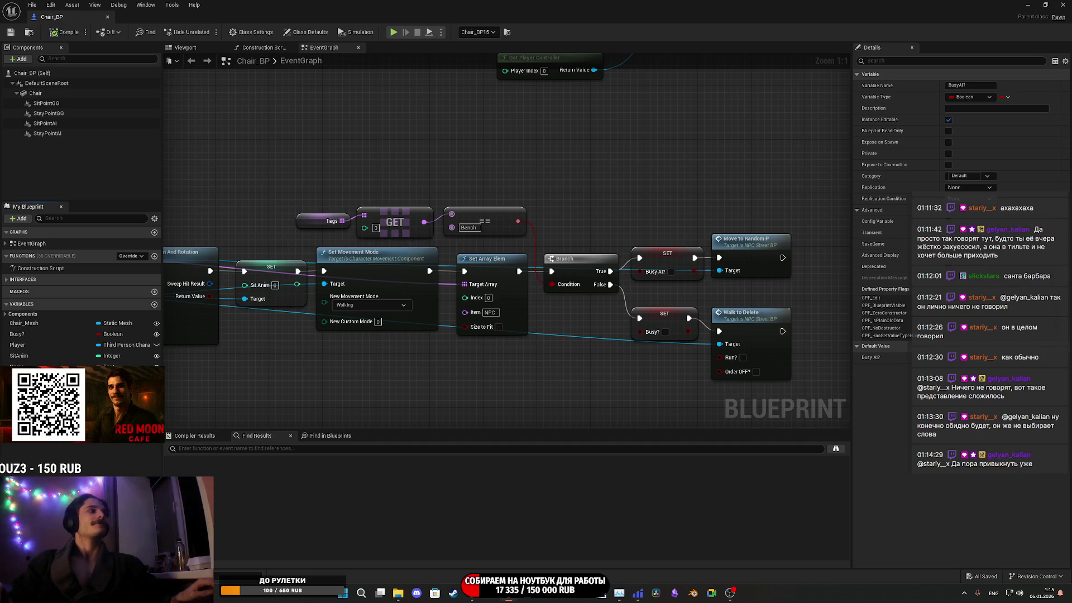
{"action": "left_click_drag", "start_coordinate": [25, 343], "coordinate": [33, 334]}
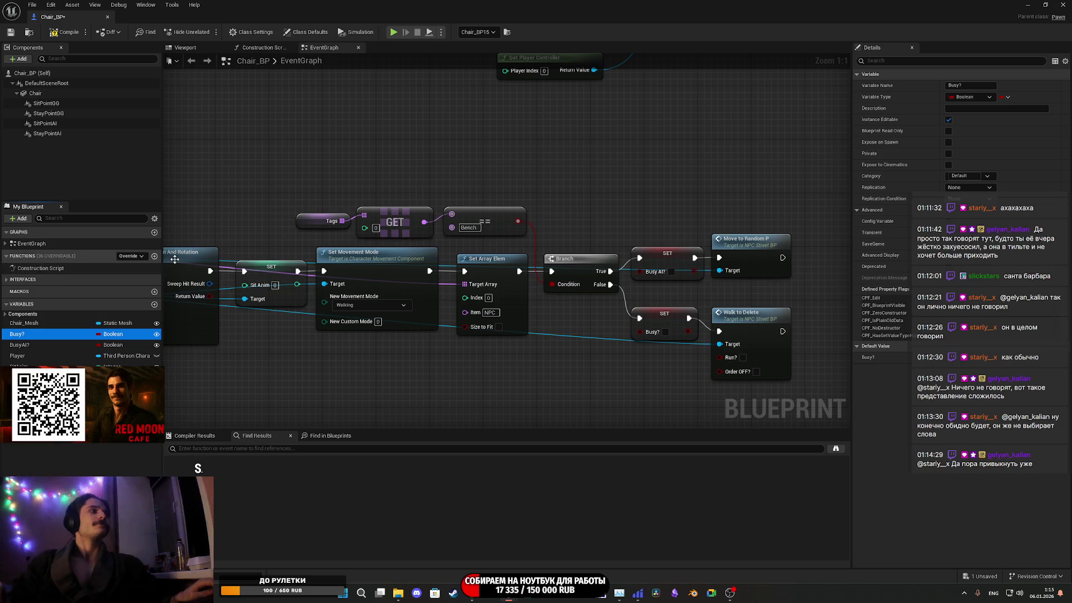
{"action": "left_click", "coordinate": [67, 33]}
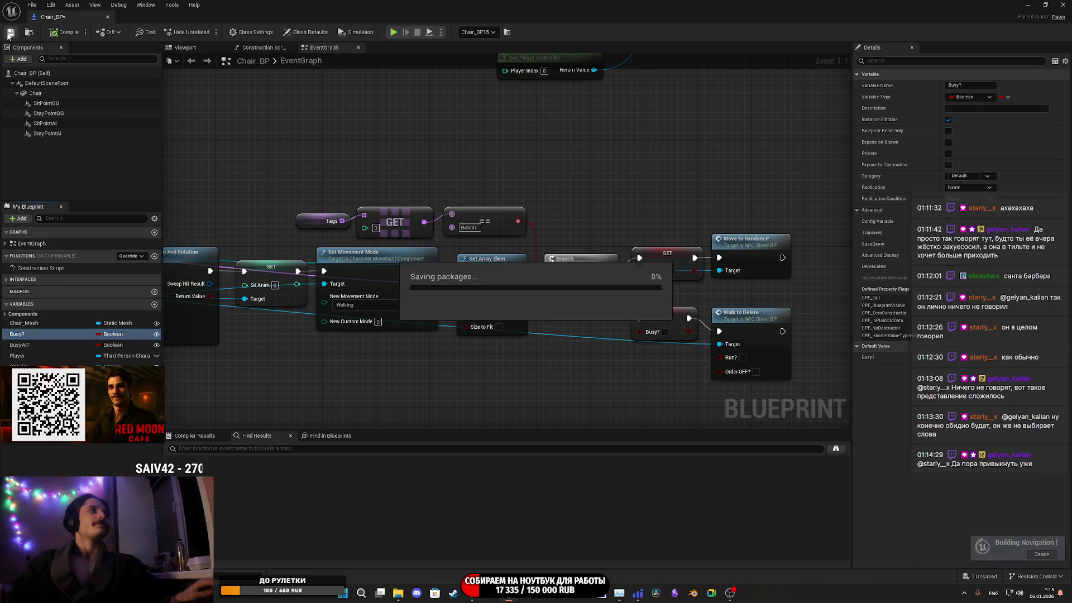
{"action": "left_click", "coordinate": [1062, 5]}
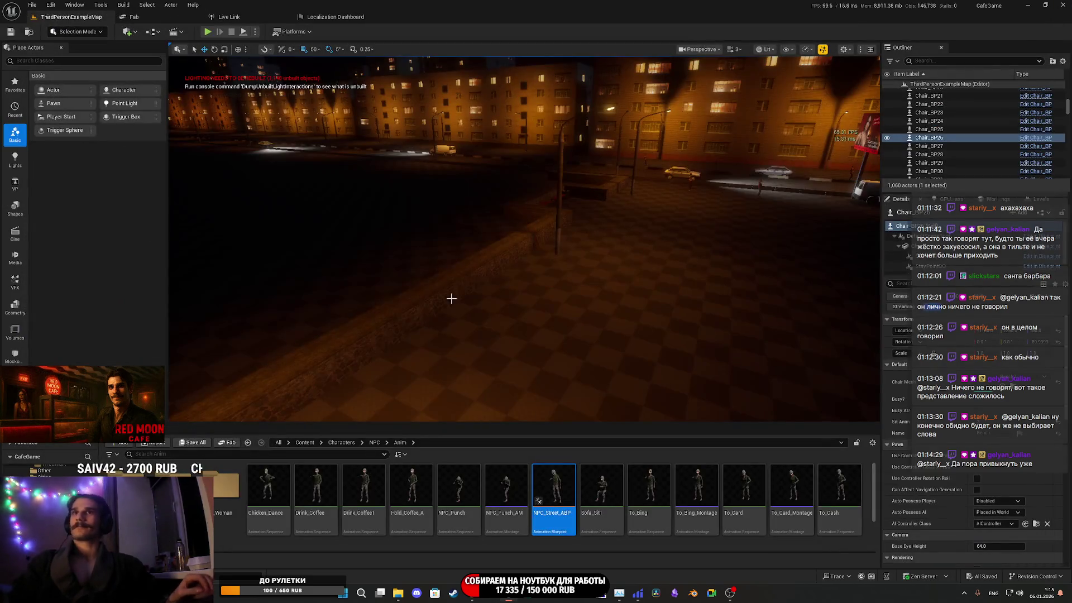
Survey the buildings, cars and Red Moon Cafe, framing bench Chair_BP26 with F
{"action": "mouse_move", "coordinate": [553, 328]}
{"action": "left_mouse_down"}
{"action": "mouse_move", "coordinate": [458, 322]}
{"action": "mouse_move", "coordinate": [599, 315]}
{"action": "left_mouse_up"}
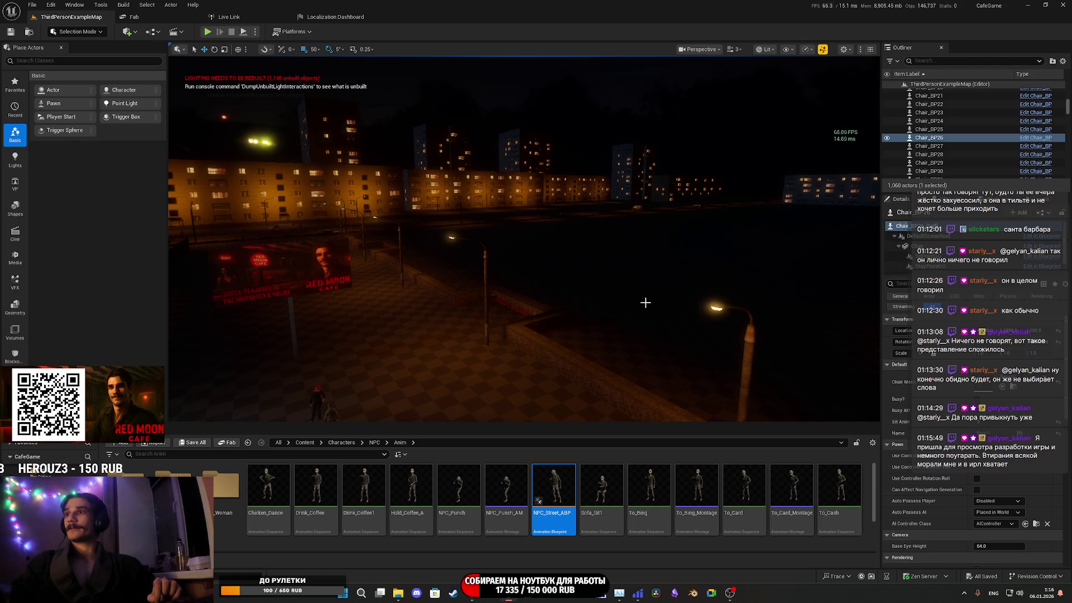
{"action": "mouse_move", "coordinate": [677, 282]}
{"action": "left_mouse_down"}
{"action": "mouse_move", "coordinate": [647, 299]}
{"action": "mouse_move", "coordinate": [723, 306]}
{"action": "left_mouse_up"}
{"action": "left_click_drag", "start_coordinate": [477, 313], "coordinate": [478, 330]}
{"action": "left_click_drag", "start_coordinate": [272, 406], "coordinate": [254, 398]}
{"action": "mouse_move", "coordinate": [469, 288]}
{"action": "left_mouse_down"}
{"action": "mouse_move", "coordinate": [446, 268]}
{"action": "mouse_move", "coordinate": [446, 298]}
{"action": "mouse_move", "coordinate": [485, 282]}
{"action": "mouse_move", "coordinate": [406, 326]}
{"action": "left_mouse_up"}
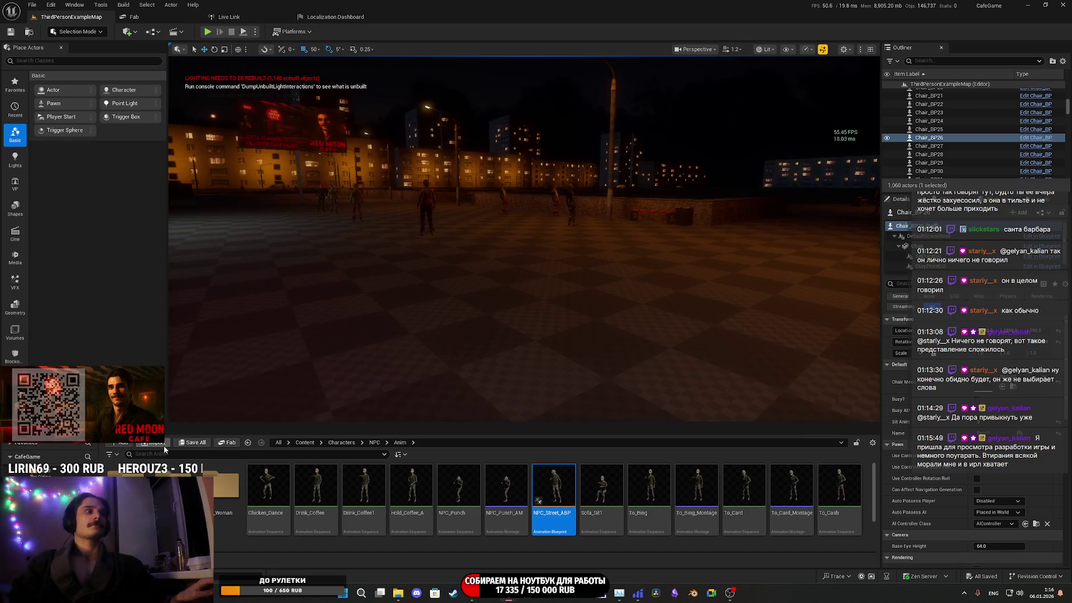
{"action": "key", "text": "f"}
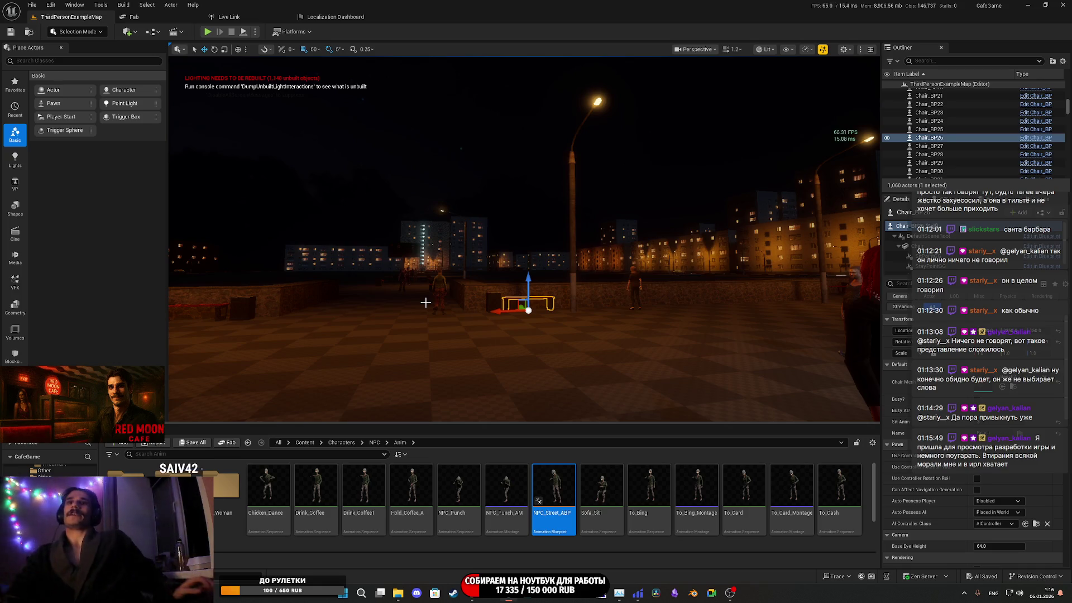
{"action": "left_click_drag", "start_coordinate": [534, 268], "coordinate": [340, 268]}
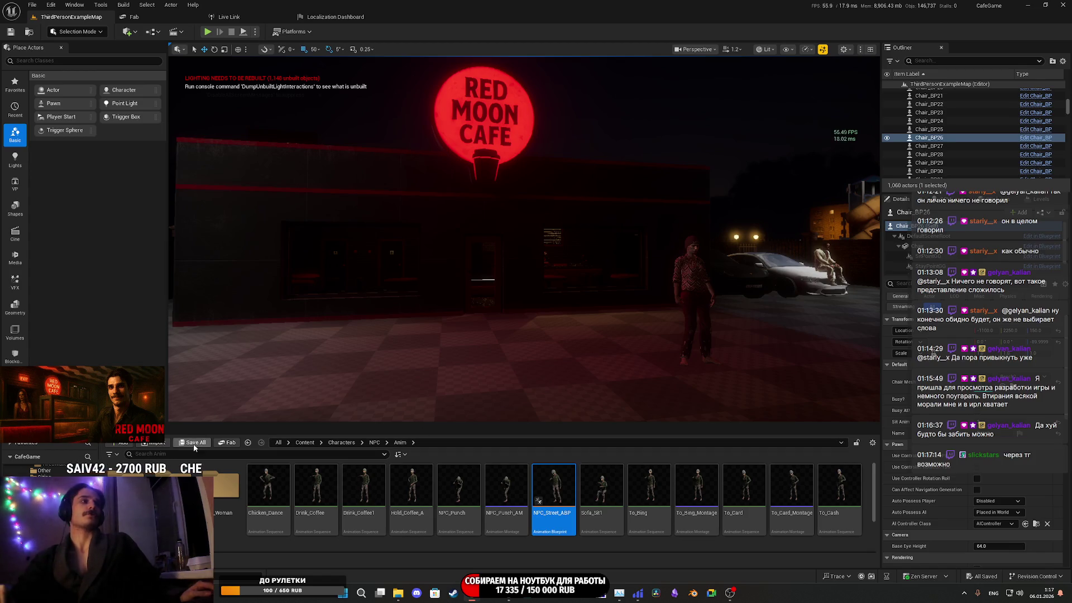
Fly over the plaza and low wall to the red bench, then start Play In Editor
{"action": "key", "text": "w"}
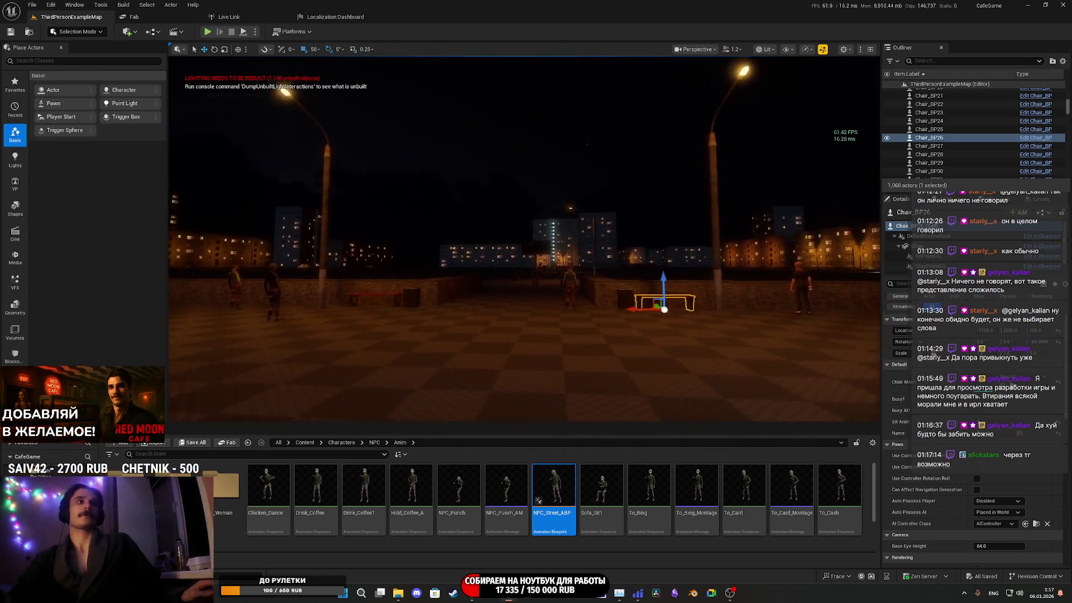
{"action": "key", "text": "w"}
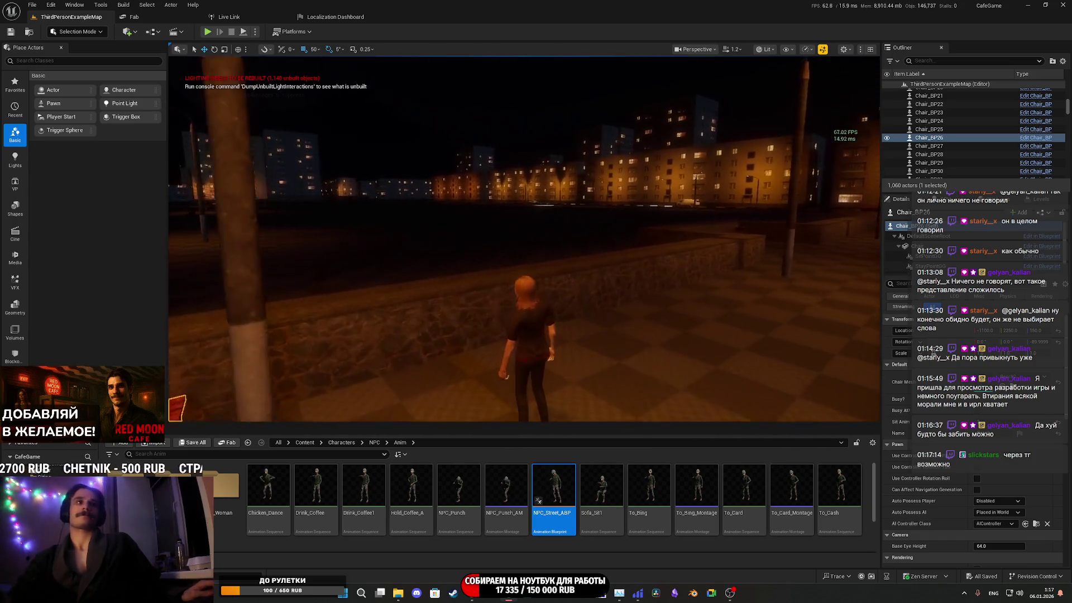
{"action": "key", "text": "w"}
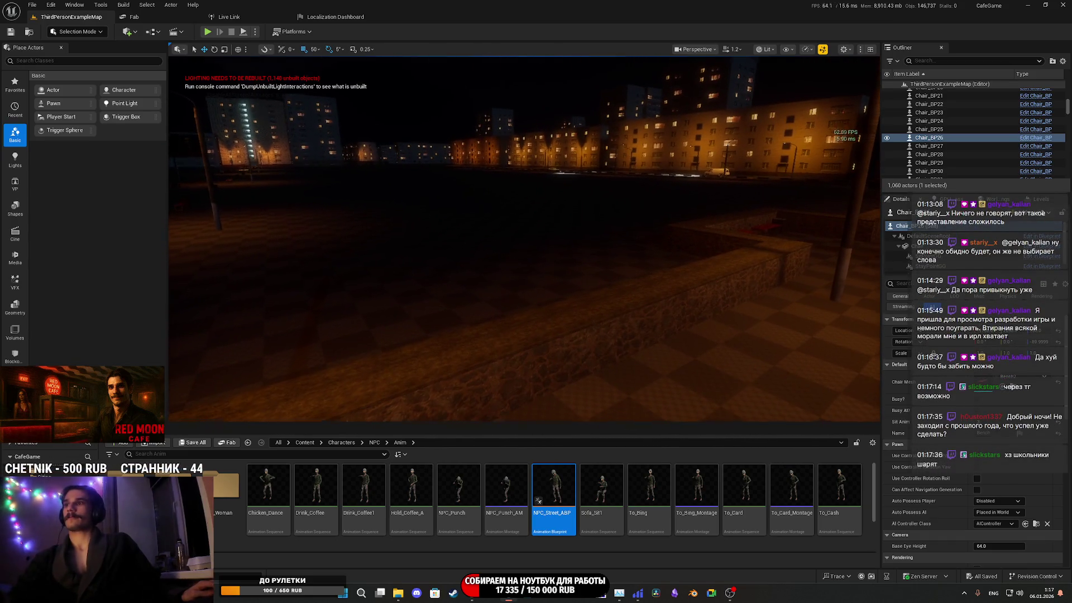
{"action": "key", "text": "w"}
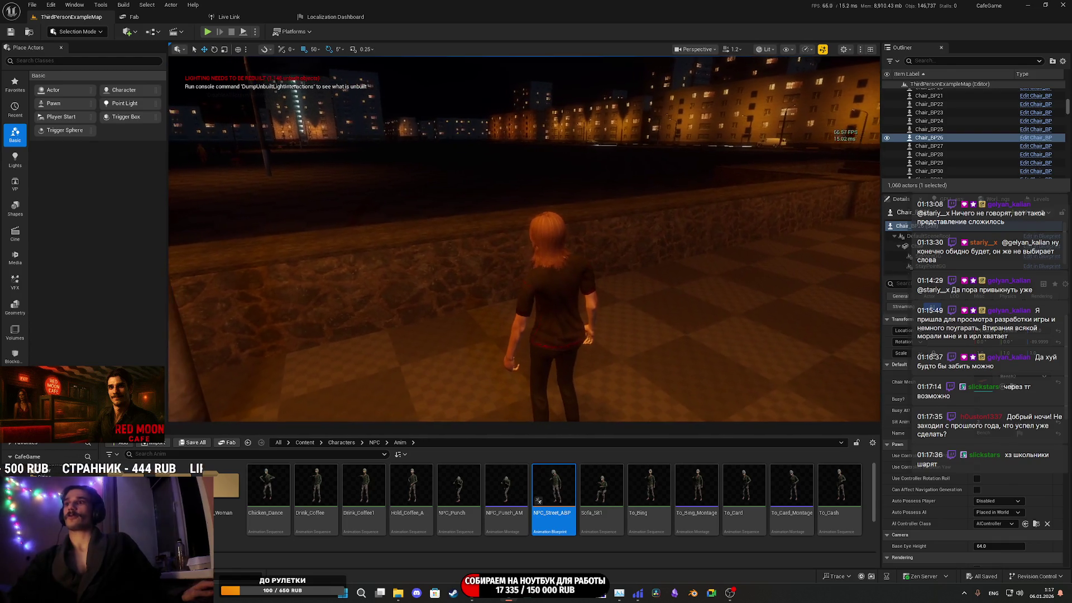
{"action": "key", "text": "w"}
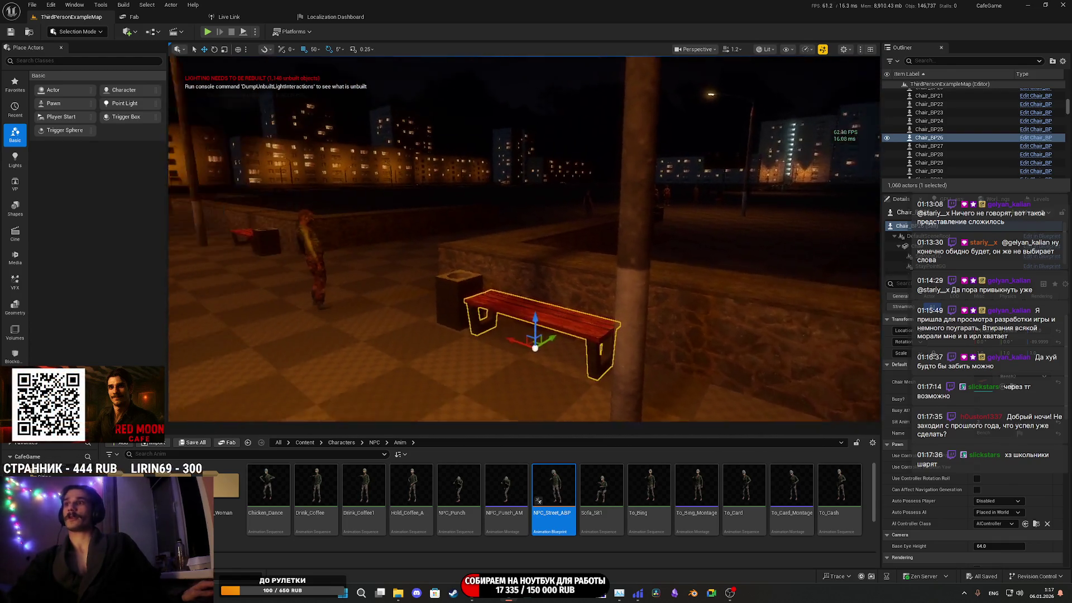
{"action": "key", "text": "w"}
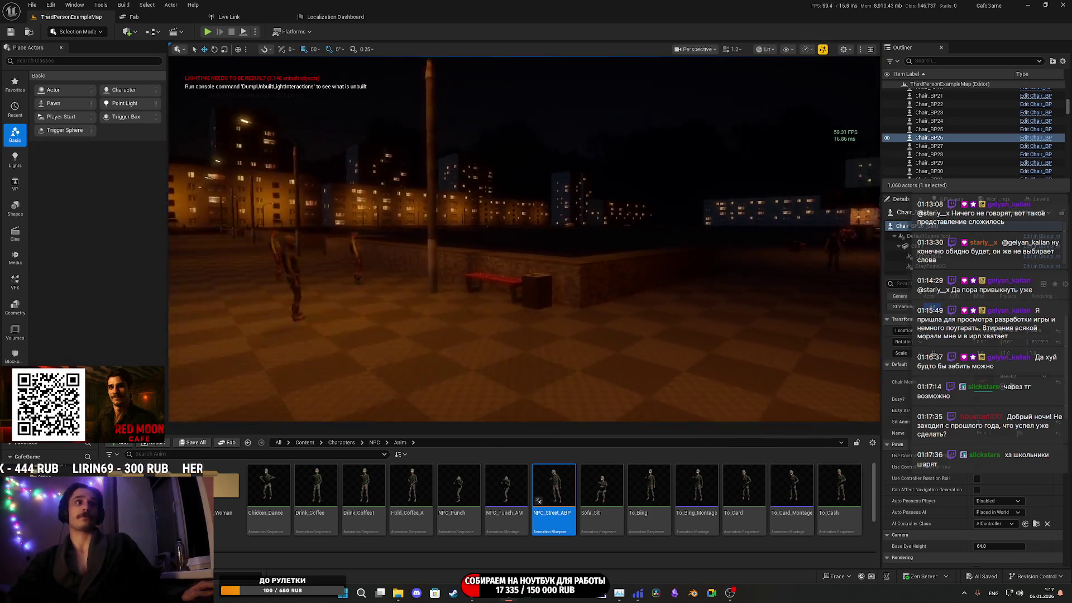
{"action": "key", "text": "w"}
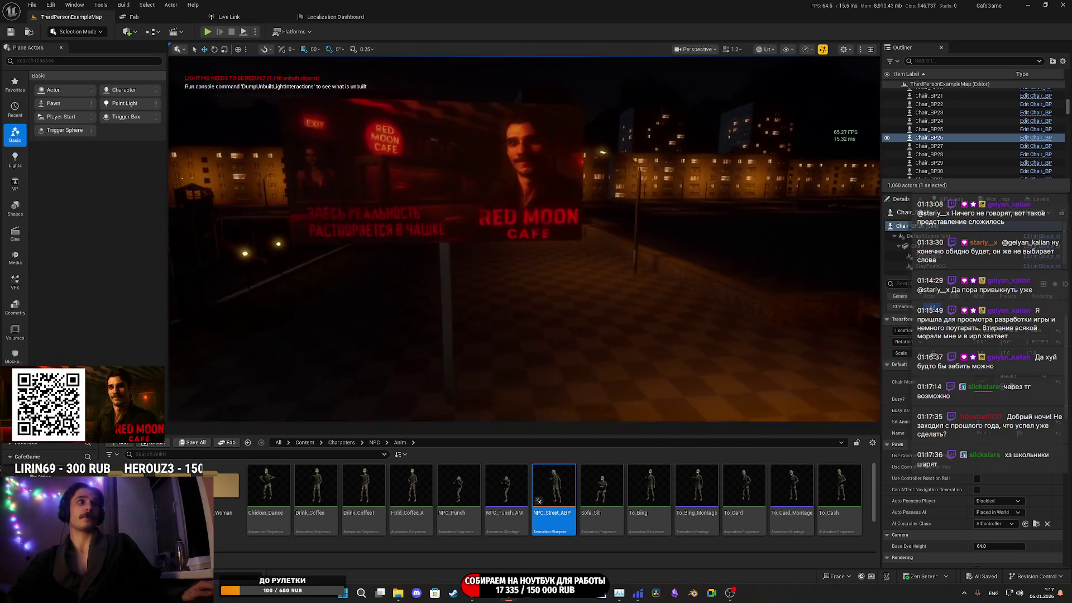
{"action": "key", "text": "w"}
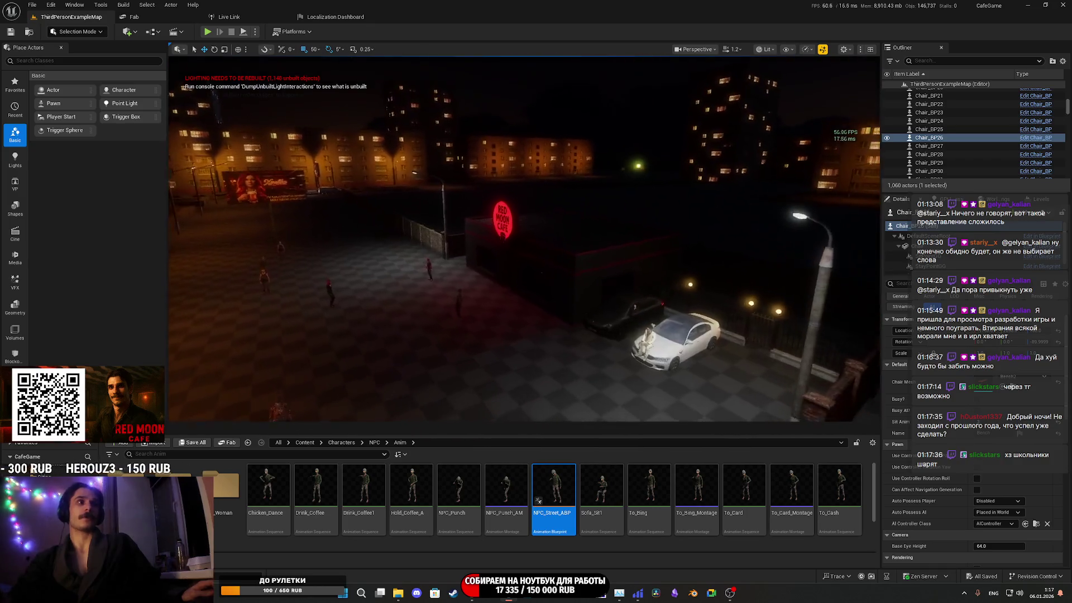
{"action": "key", "text": "w"}
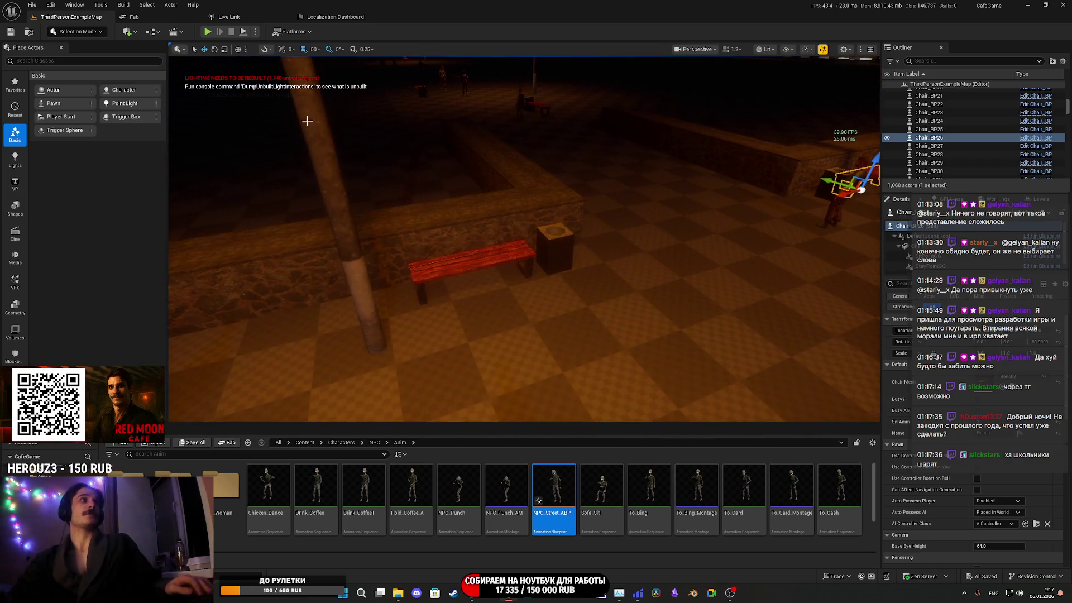
{"action": "left_click", "coordinate": [208, 31]}
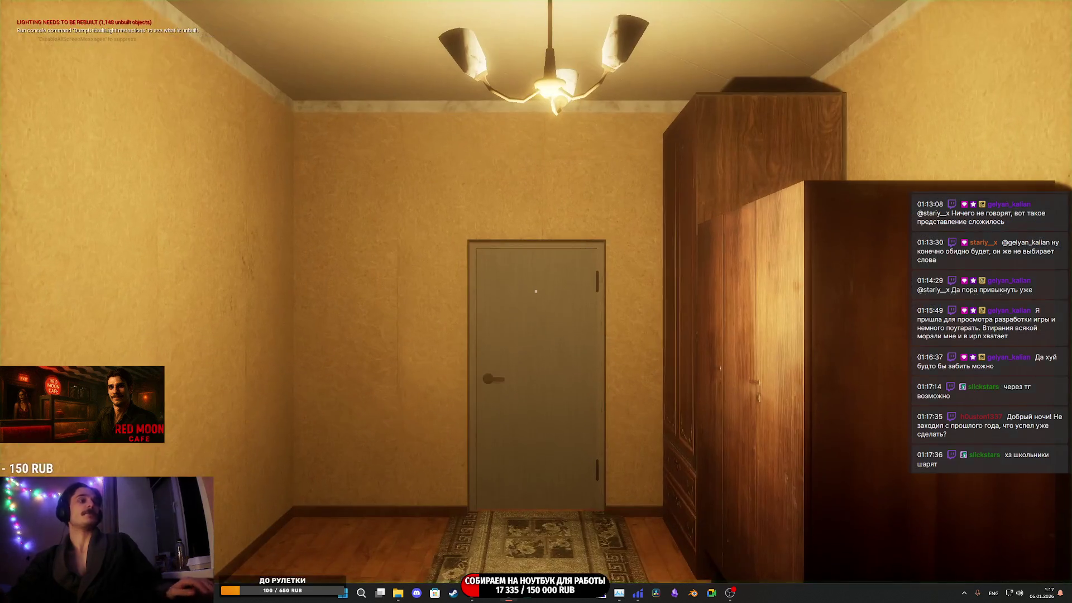
Switch to first-person, walk to the red bench, sit on it, then stop playing
{"action": "key", "text": "v"}
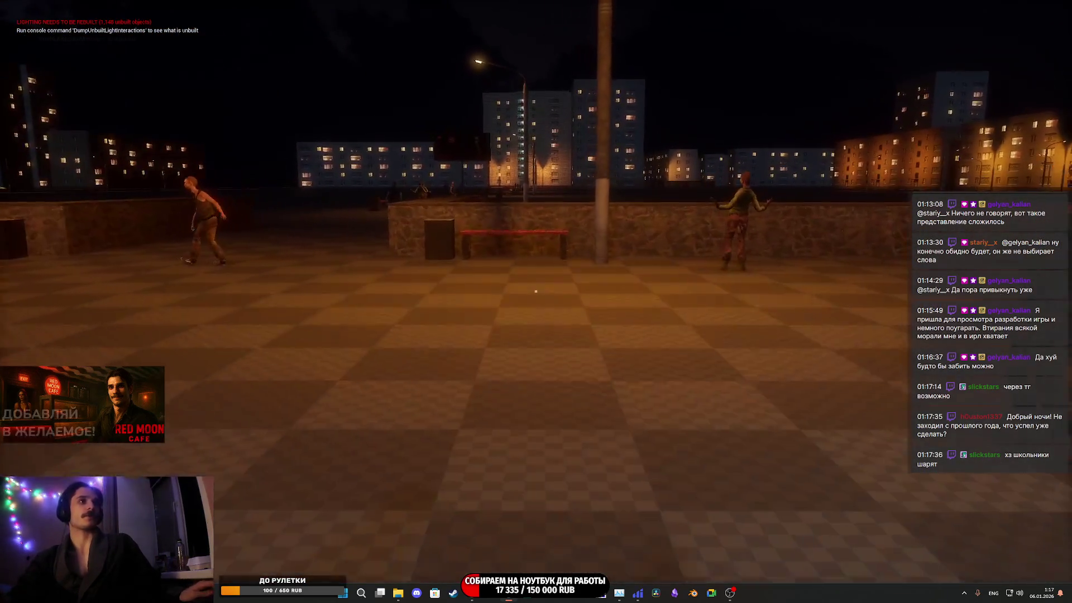
{"action": "key", "text": "w"}
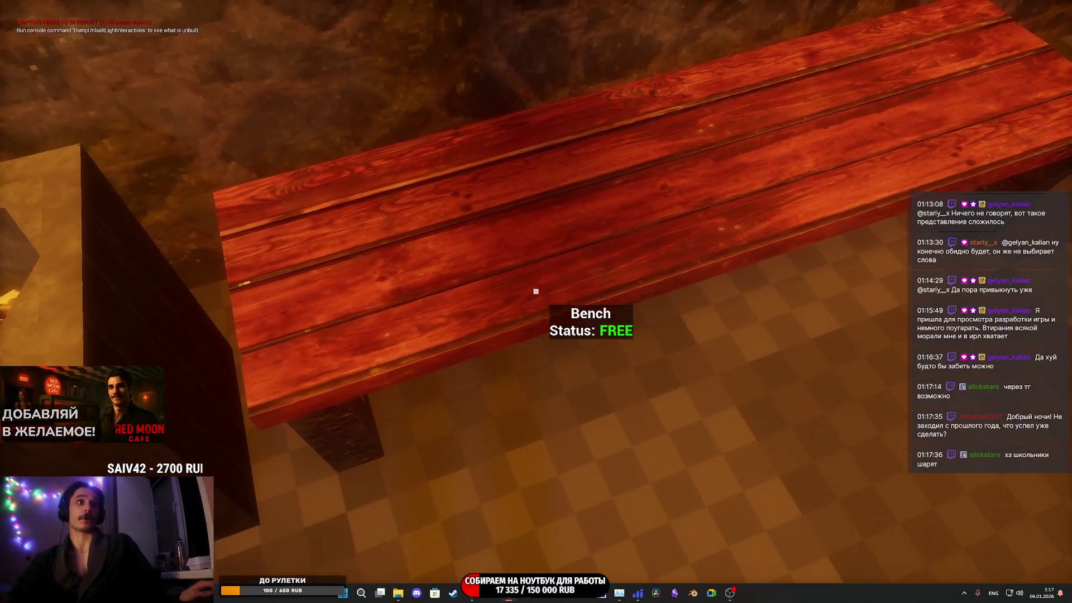
{"action": "key", "text": "e"}
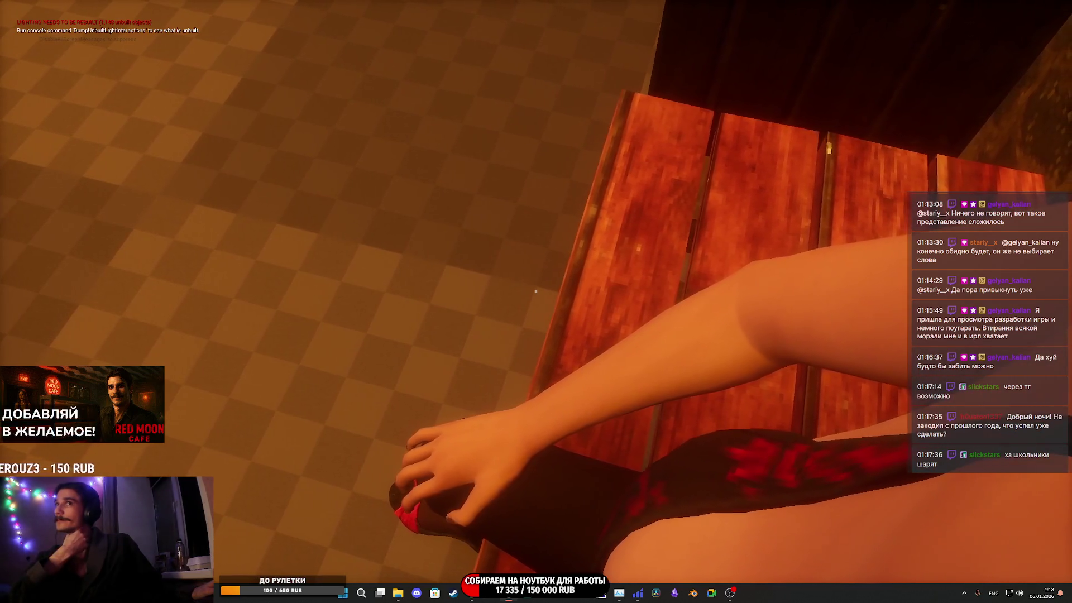
{"action": "key", "text": "Escape"}
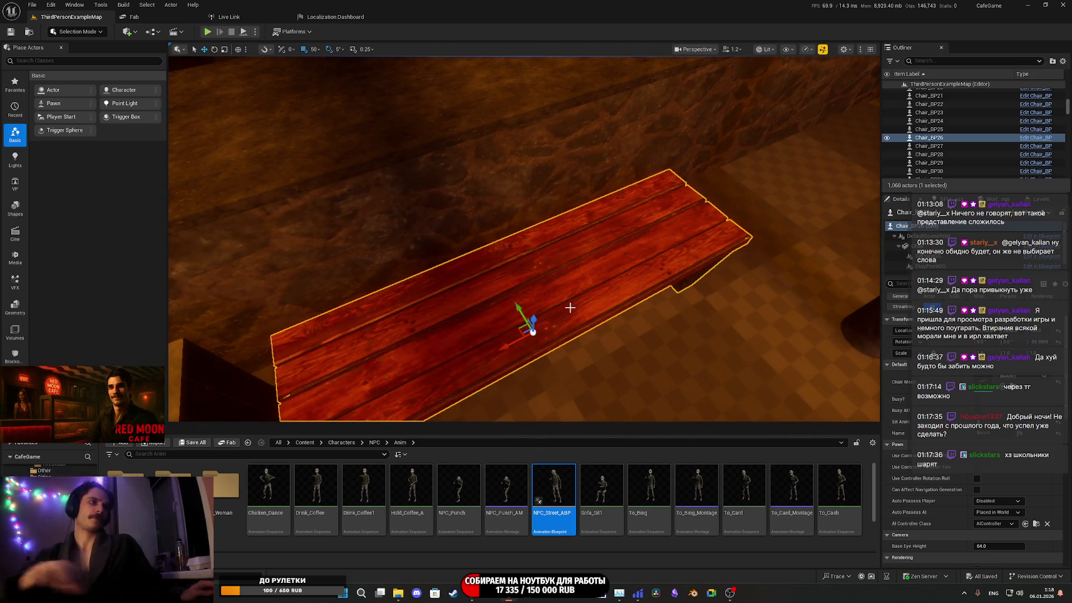
Run another Alt+P play test sitting on the bench, stop it, and maximize the viewport with F11
{"action": "key", "text": "alt+p"}
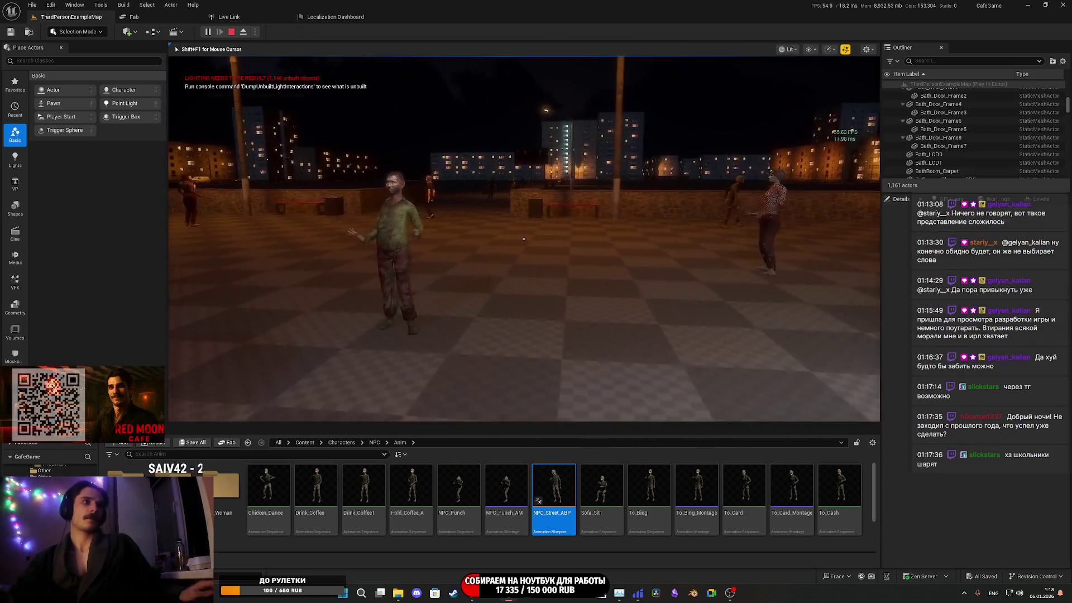
{"action": "key", "text": "w"}
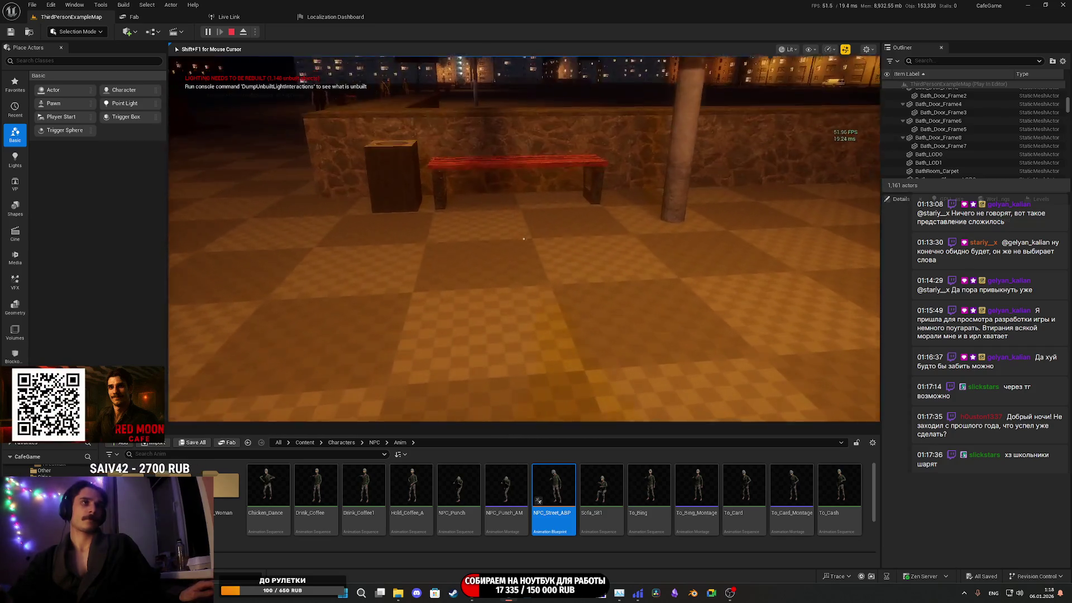
{"action": "key", "text": "e"}
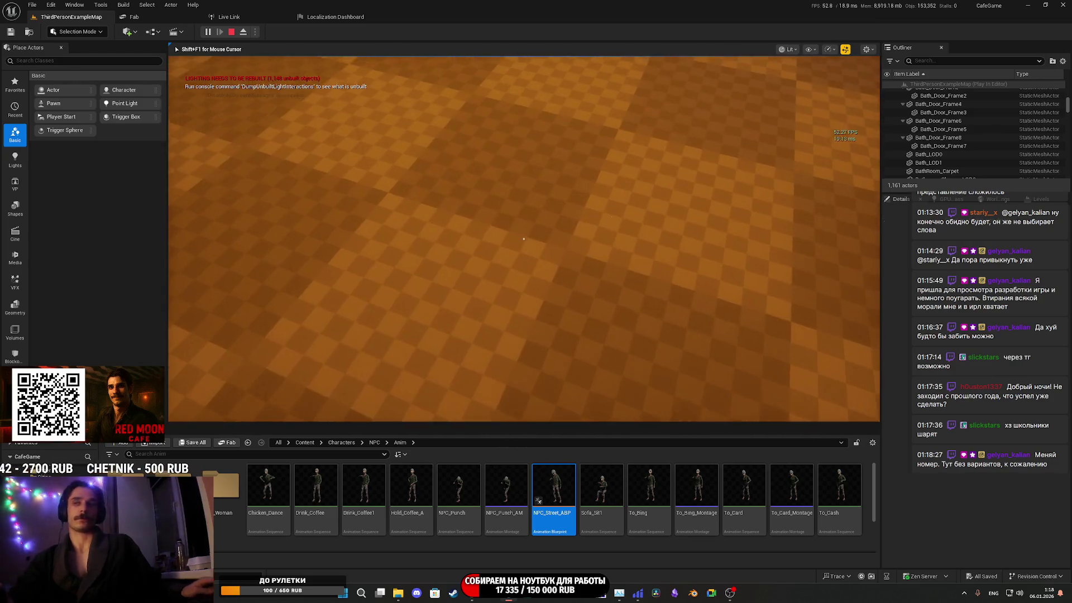
{"action": "key", "text": "Escape"}
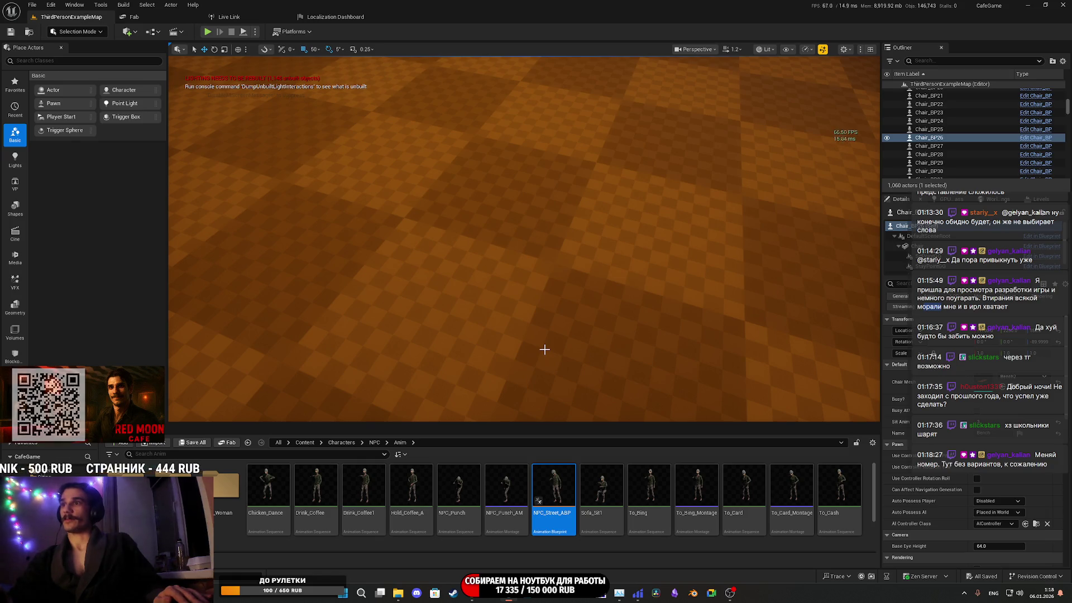
{"action": "key", "text": "F11"}
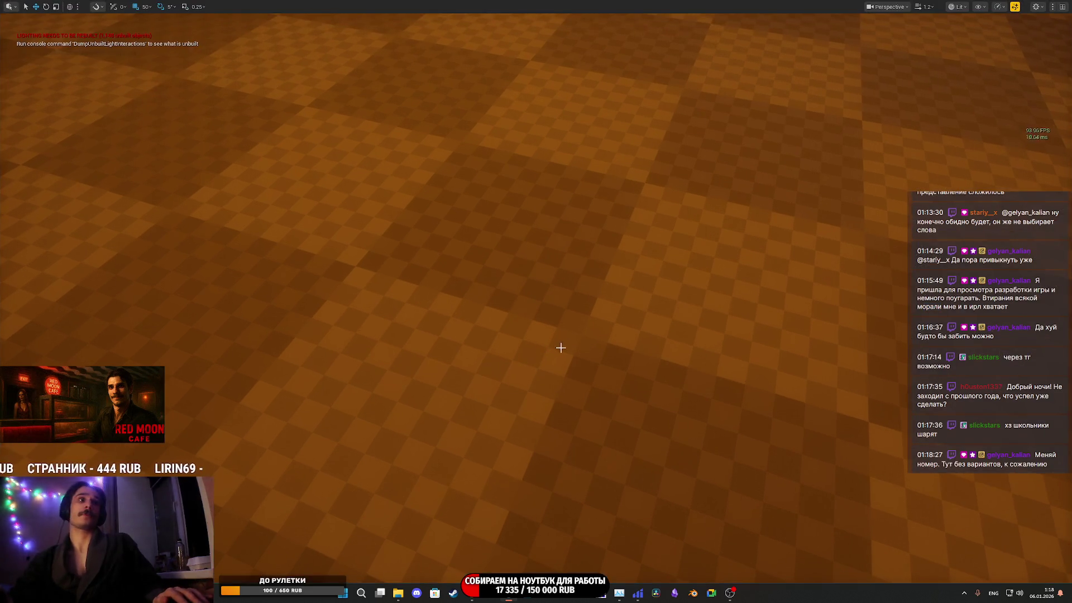
Exit the maximized viewport with F11 to bring back the standard editor panels
{"action": "key", "text": "F11"}
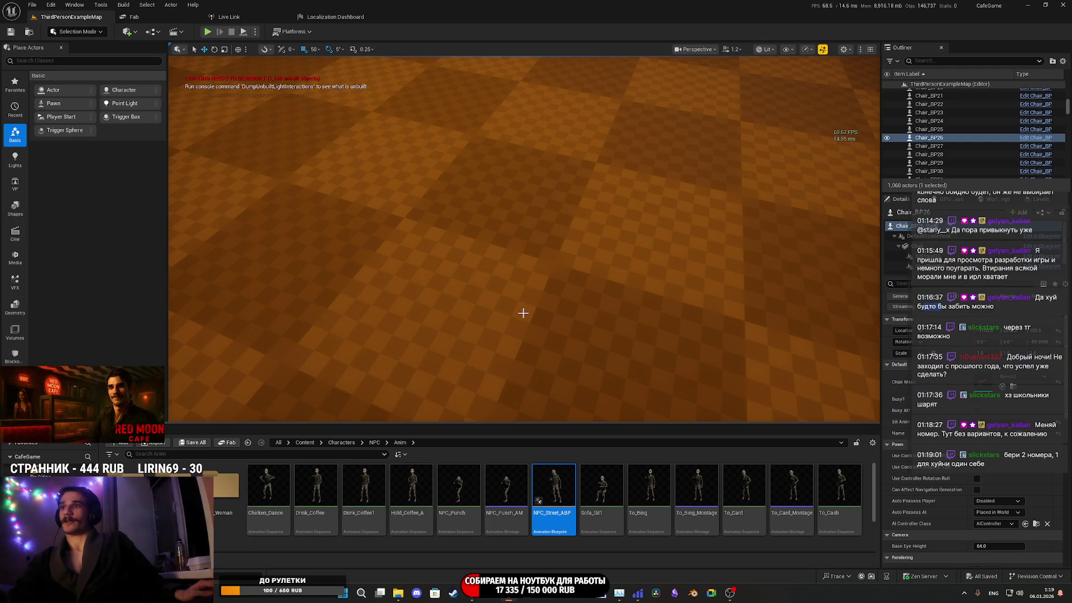
Review the cafe square, framing bench Chair_BP26 twice with F, then switch to Chrome
{"action": "left_click_drag", "start_coordinate": [524, 312], "coordinate": [531, 259]}
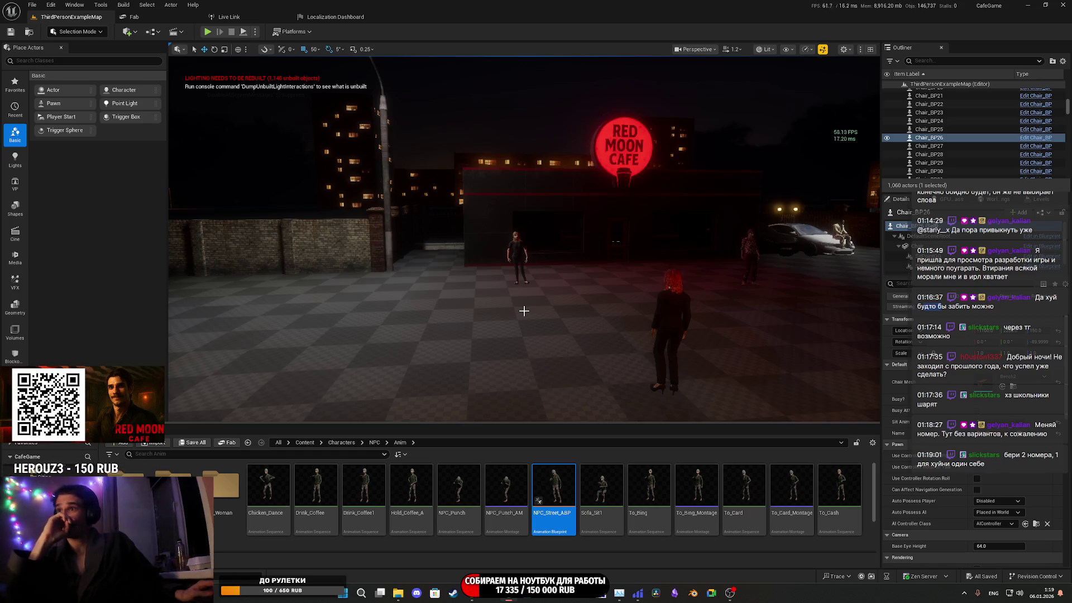
{"action": "mouse_move", "coordinate": [210, 416]}
{"action": "left_mouse_down"}
{"action": "mouse_move", "coordinate": [229, 377]}
{"action": "mouse_move", "coordinate": [221, 372]}
{"action": "mouse_move", "coordinate": [245, 360]}
{"action": "mouse_move", "coordinate": [195, 360]}
{"action": "left_mouse_up"}
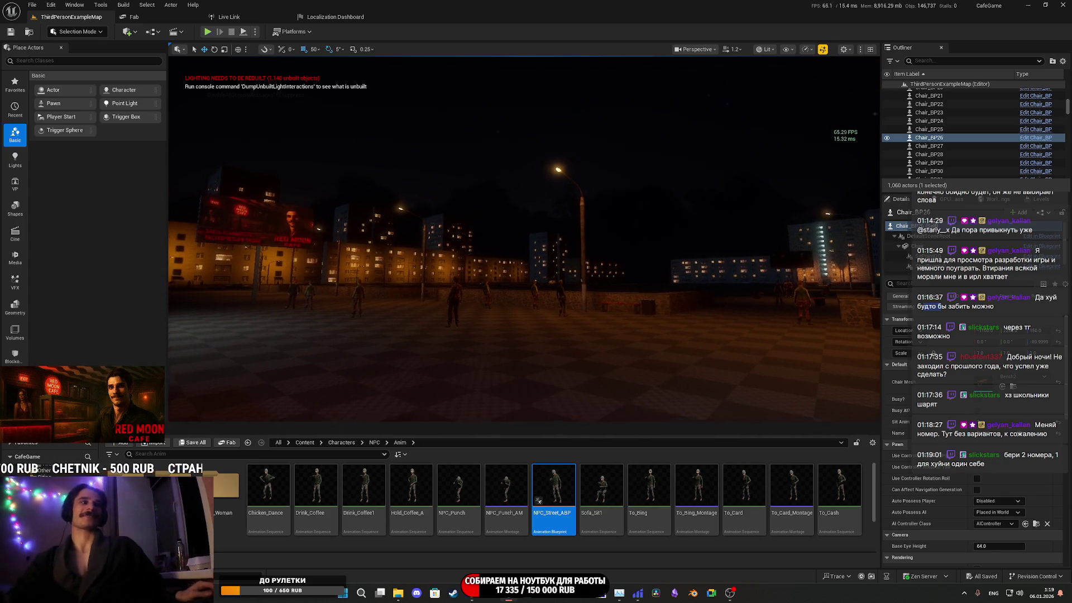
{"action": "key", "text": "f"}
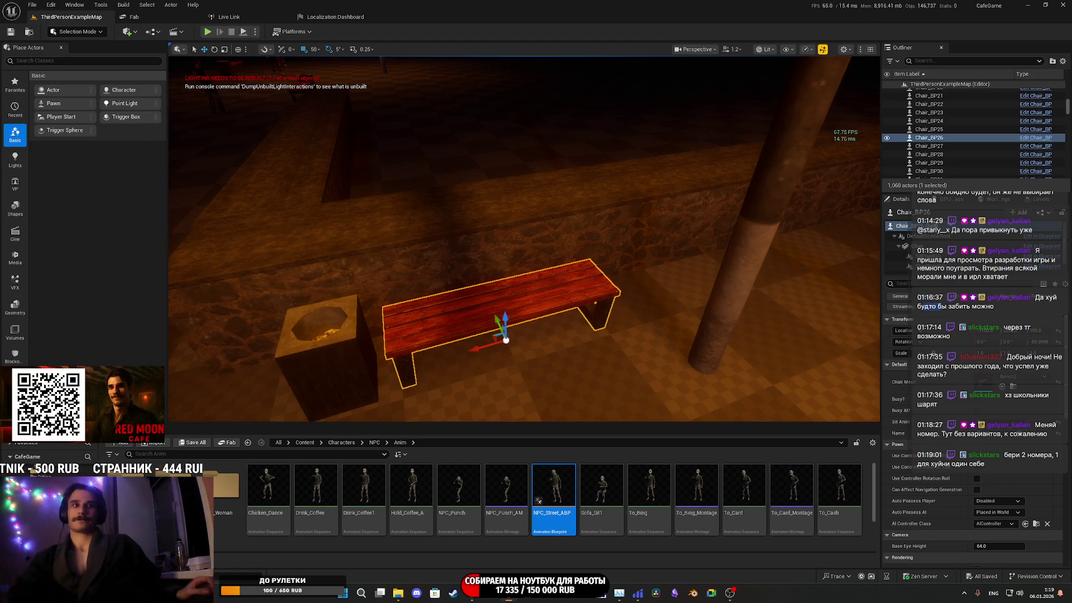
{"action": "mouse_move", "coordinate": [564, 339]}
{"action": "left_mouse_down"}
{"action": "mouse_move", "coordinate": [547, 323]}
{"action": "mouse_move", "coordinate": [542, 369]}
{"action": "mouse_move", "coordinate": [530, 368]}
{"action": "mouse_move", "coordinate": [174, 309]}
{"action": "left_mouse_up"}
{"action": "key", "text": "f"}
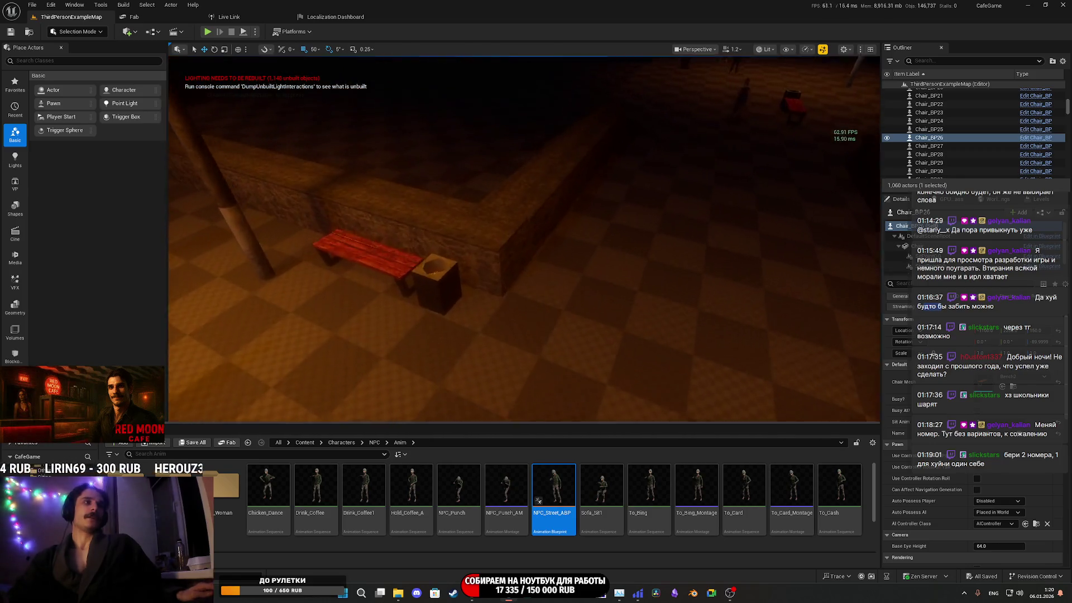
{"action": "mouse_move", "coordinate": [525, 240]}
{"action": "left_mouse_down"}
{"action": "mouse_move", "coordinate": [511, 318]}
{"action": "mouse_move", "coordinate": [564, 341]}
{"action": "left_mouse_up"}
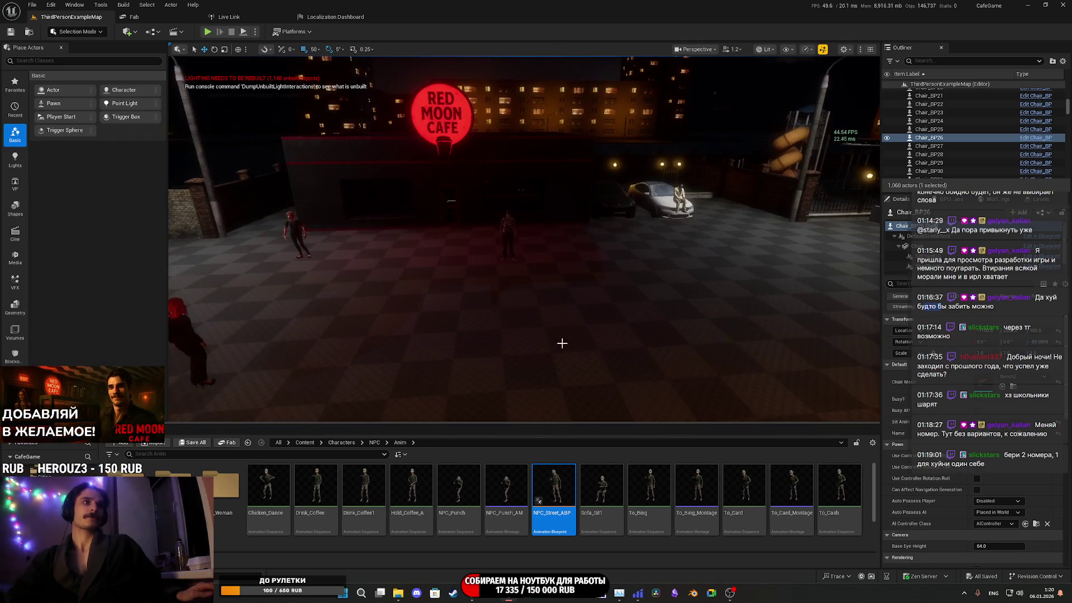
{"action": "mouse_move", "coordinate": [432, 378]}
{"action": "left_mouse_down"}
{"action": "mouse_move", "coordinate": [509, 369]}
{"action": "mouse_move", "coordinate": [493, 363]}
{"action": "left_mouse_up"}
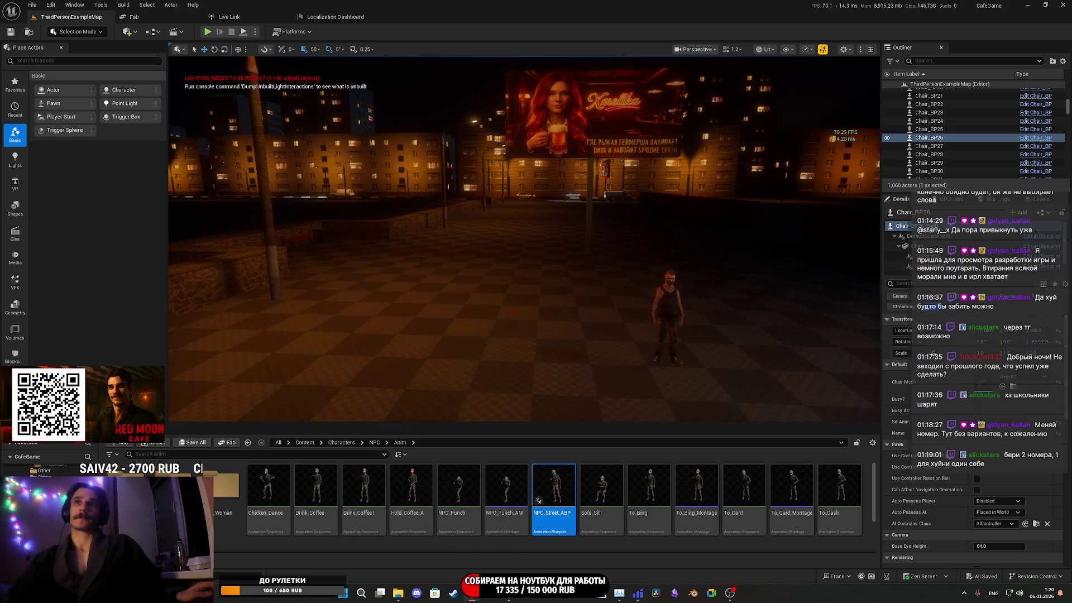
{"action": "key", "text": "alt+Tab"}
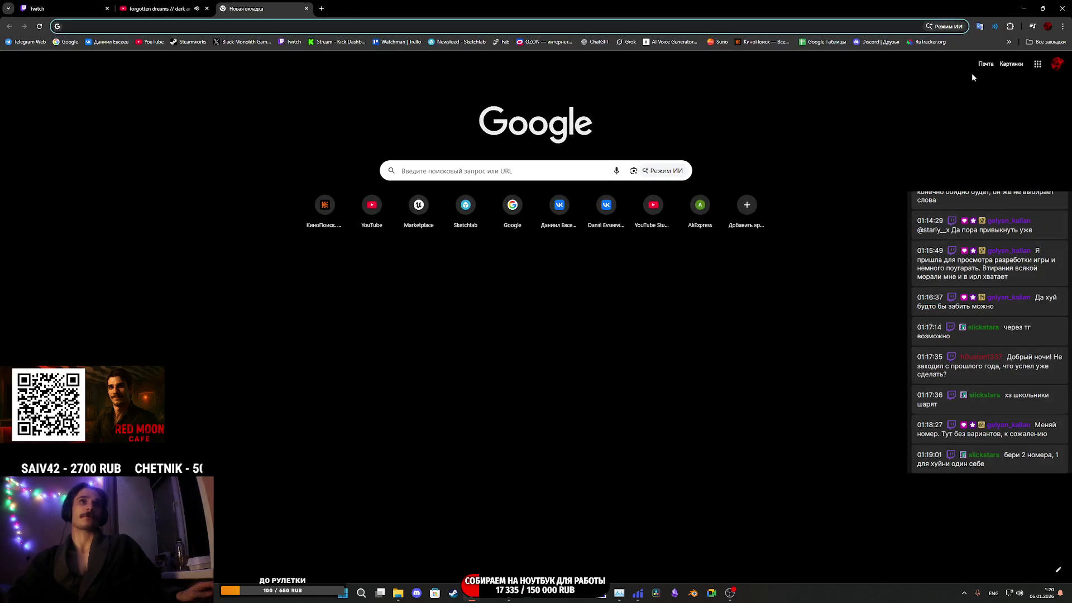
Open the Mixamo bookmark from the bookmarks bar overflow list
{"action": "left_click", "coordinate": [1010, 42]}
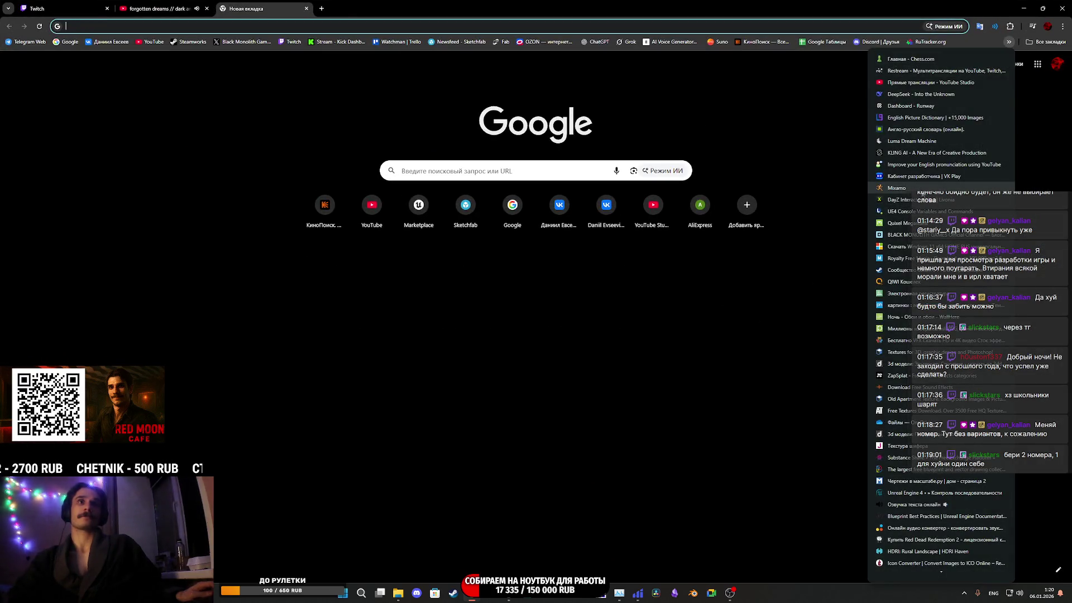
{"action": "left_click", "coordinate": [922, 190]}
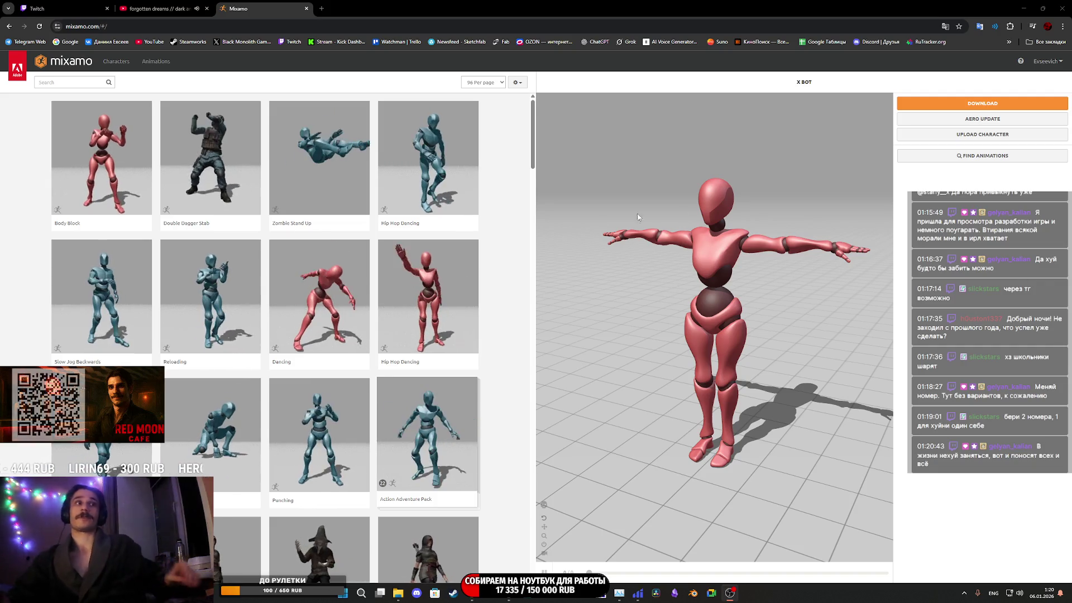
Search the Mixamo library for 'sleep', browse the results, and preview Laying Seizure on X Bot
{"action": "left_click", "coordinate": [77, 83]}
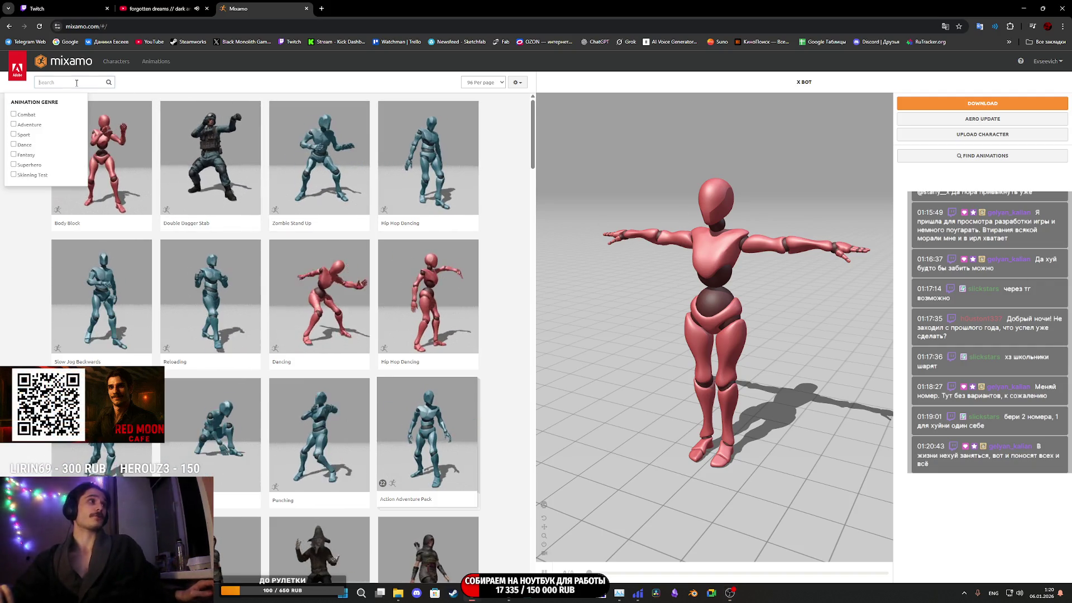
{"action": "type", "text": "slee"}
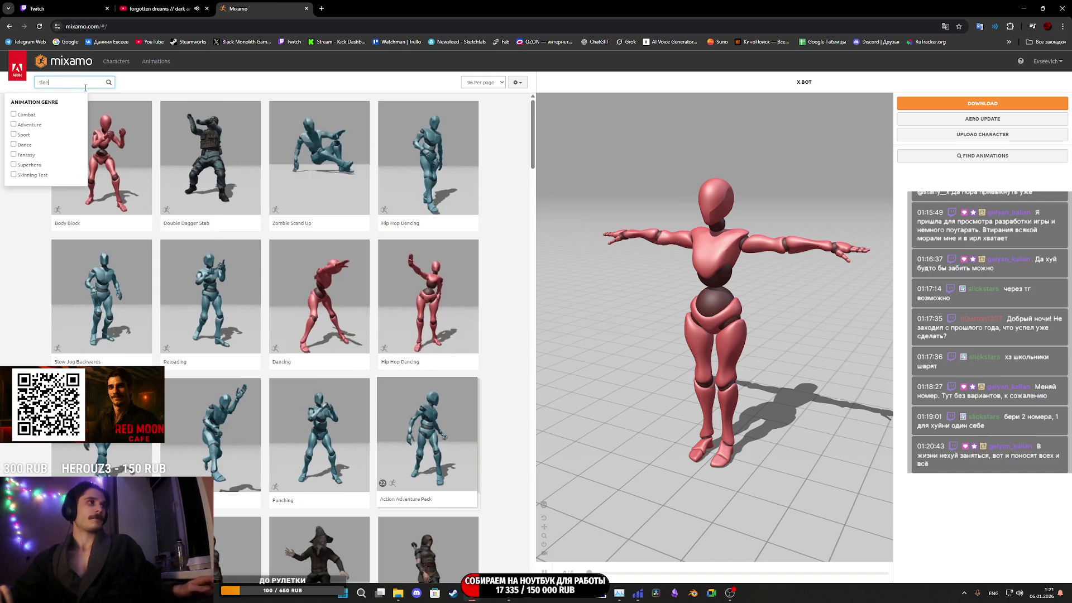
{"action": "type", "text": "p"}
{"action": "key", "text": "Return"}
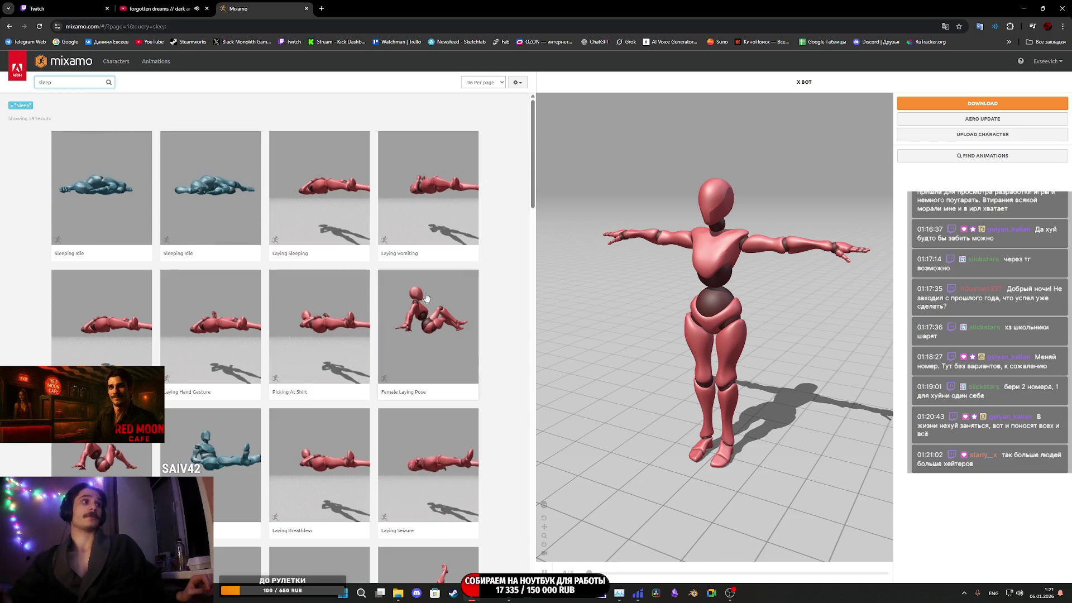
{"action": "scroll", "coordinate": [379, 274], "scroll_direction": "down", "scroll_amount": 3}
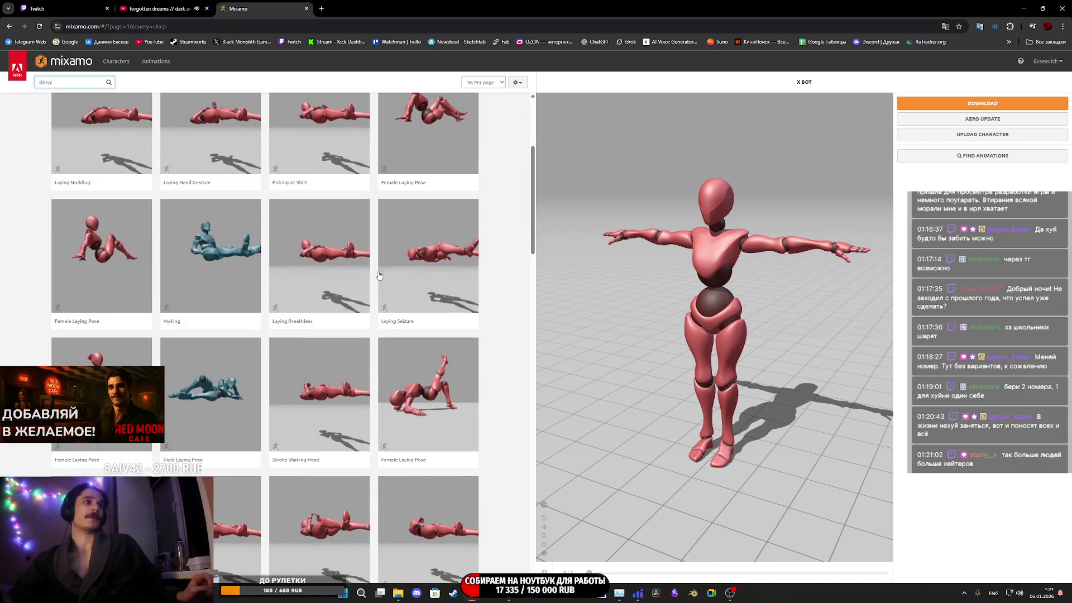
{"action": "scroll", "coordinate": [383, 346], "scroll_direction": "down", "scroll_amount": 4}
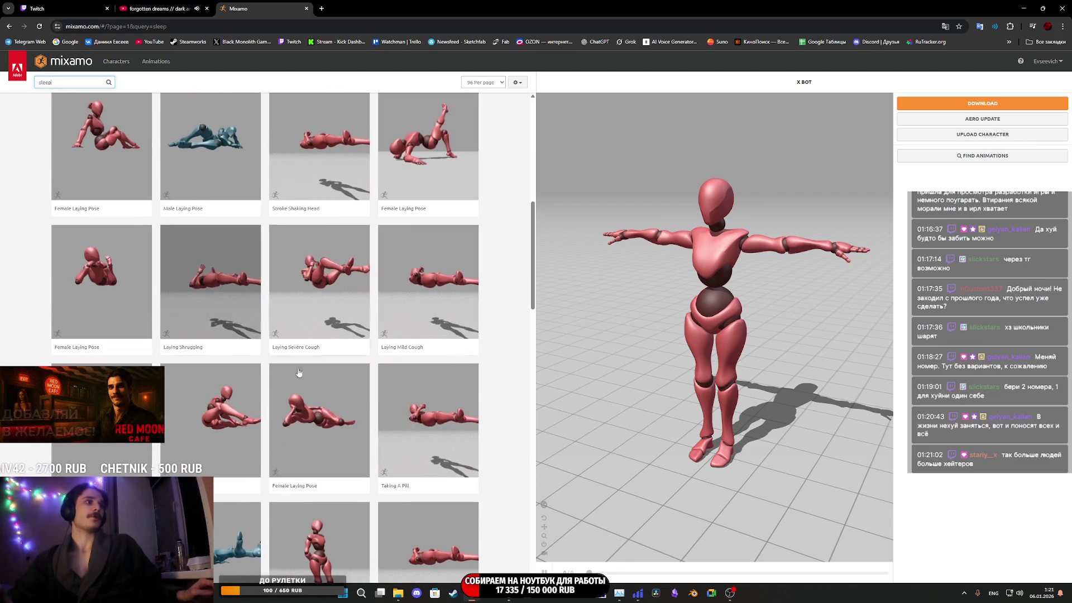
{"action": "scroll", "coordinate": [263, 391], "scroll_direction": "up", "scroll_amount": 3}
{"action": "scroll", "coordinate": [241, 408], "scroll_direction": "up", "scroll_amount": 4}
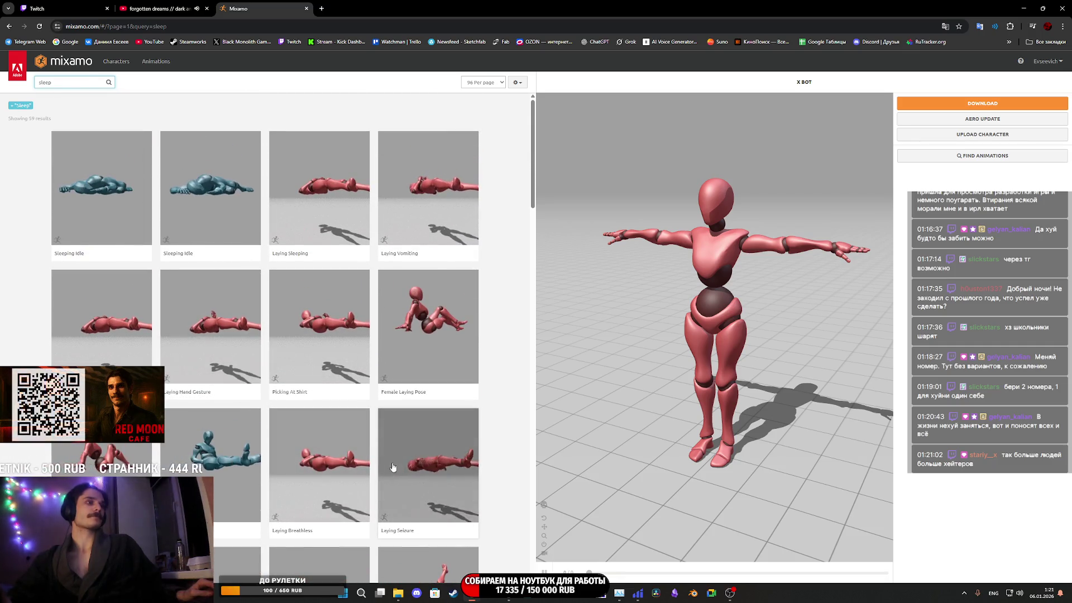
{"action": "left_click", "coordinate": [425, 466]}
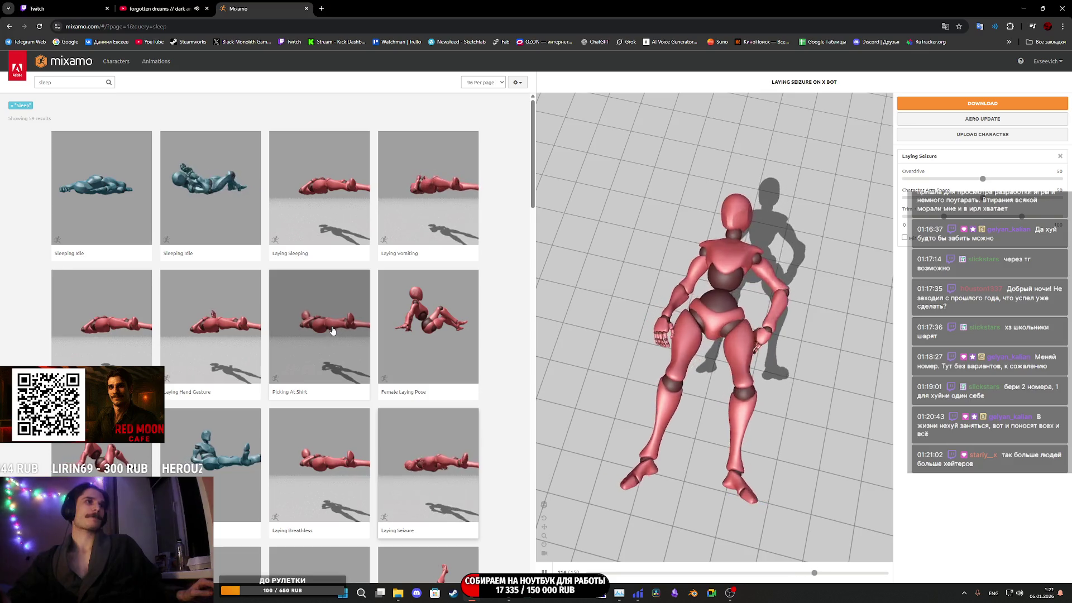
Preview both Sleeping Idle variants on X Bot and orbit to see the sleeping pose
{"action": "left_click", "coordinate": [220, 196]}
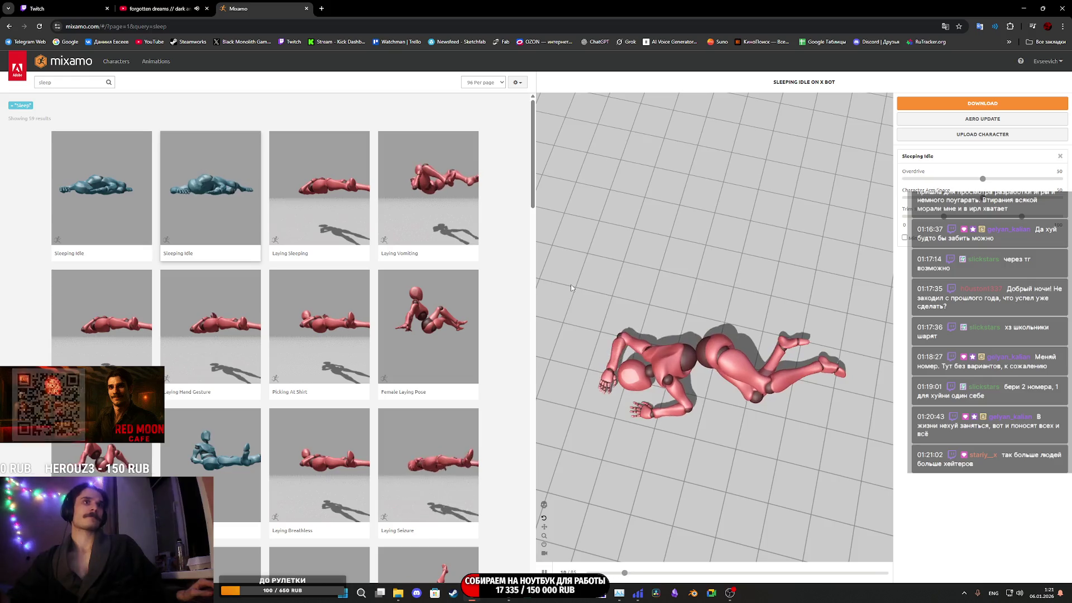
{"action": "left_click", "coordinate": [108, 193]}
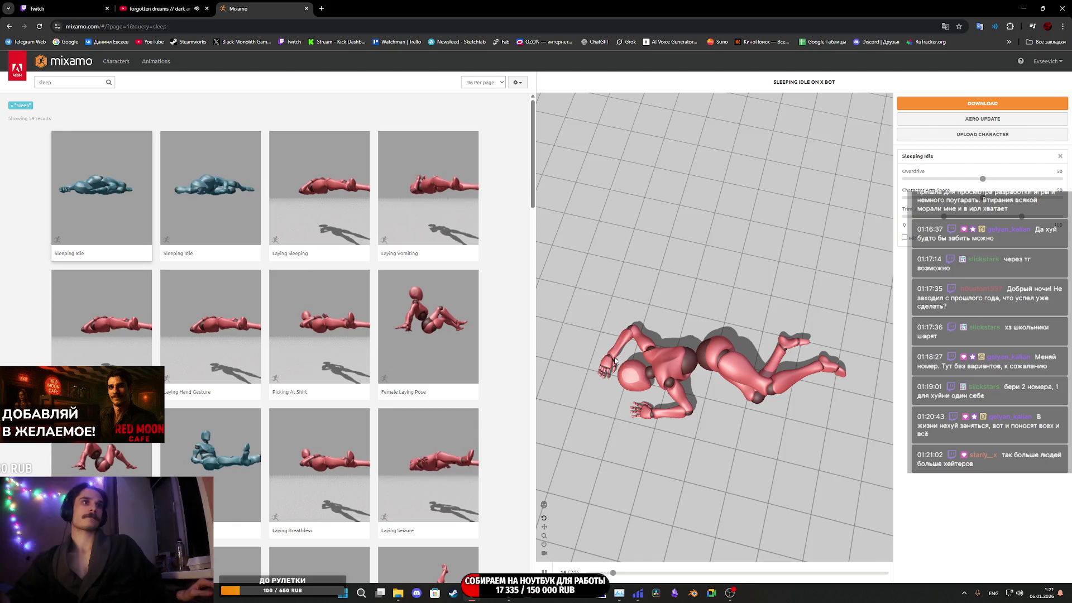
{"action": "mouse_move", "coordinate": [750, 379]}
{"action": "left_mouse_down"}
{"action": "mouse_move", "coordinate": [735, 304]}
{"action": "mouse_move", "coordinate": [747, 401]}
{"action": "mouse_move", "coordinate": [721, 396]}
{"action": "left_mouse_up"}
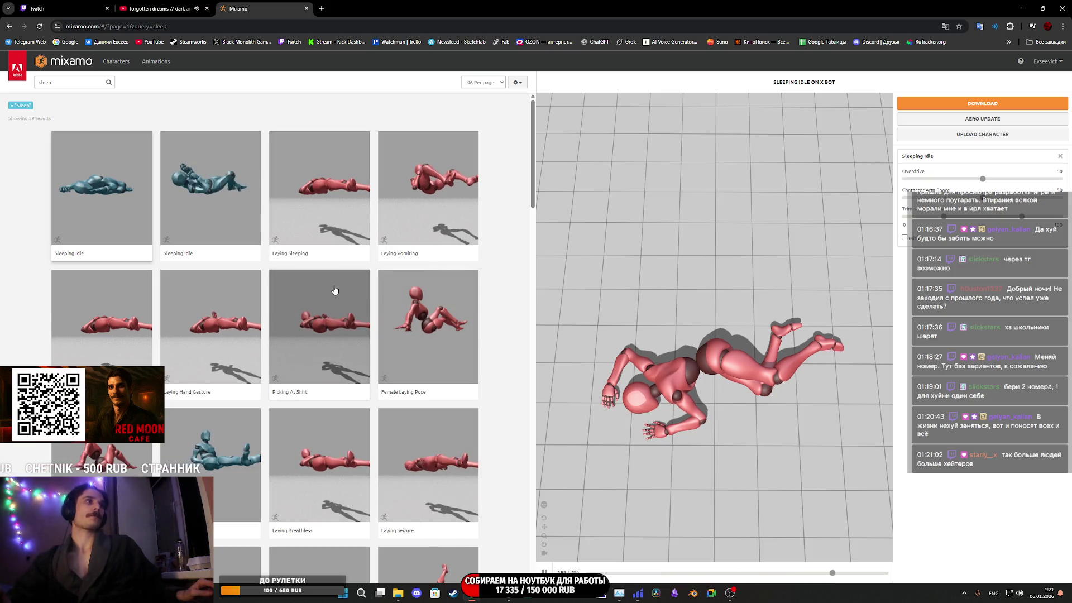
Preview the Stroke Nodding animation on X Bot, orbiting around the lying character
{"action": "scroll", "coordinate": [334, 293], "scroll_direction": "down", "scroll_amount": 2}
{"action": "scroll", "coordinate": [334, 293], "scroll_direction": "down", "scroll_amount": 4}
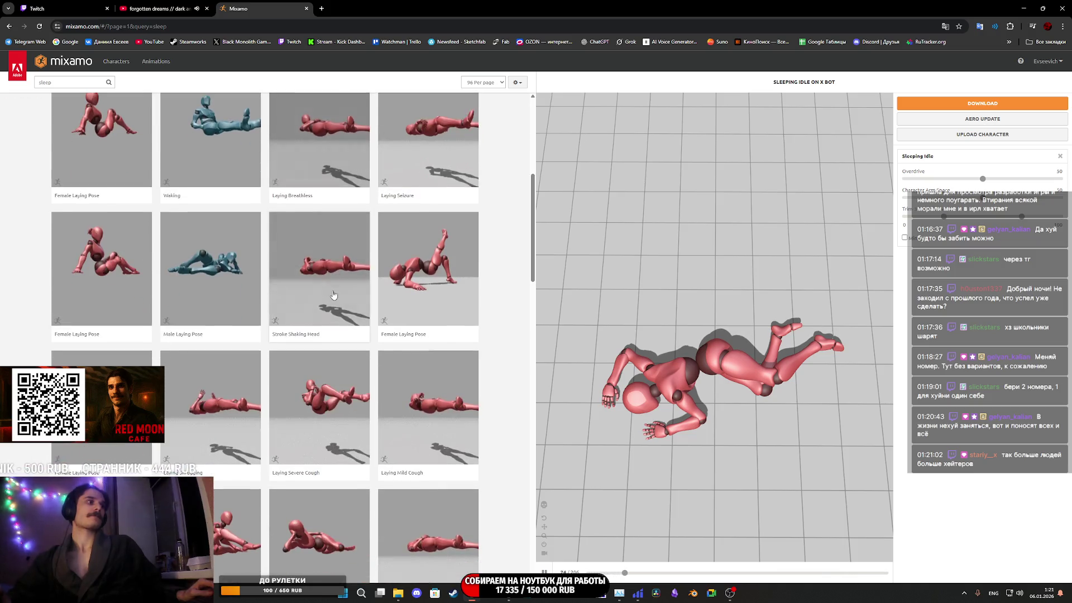
{"action": "scroll", "coordinate": [333, 294], "scroll_direction": "down", "scroll_amount": 5}
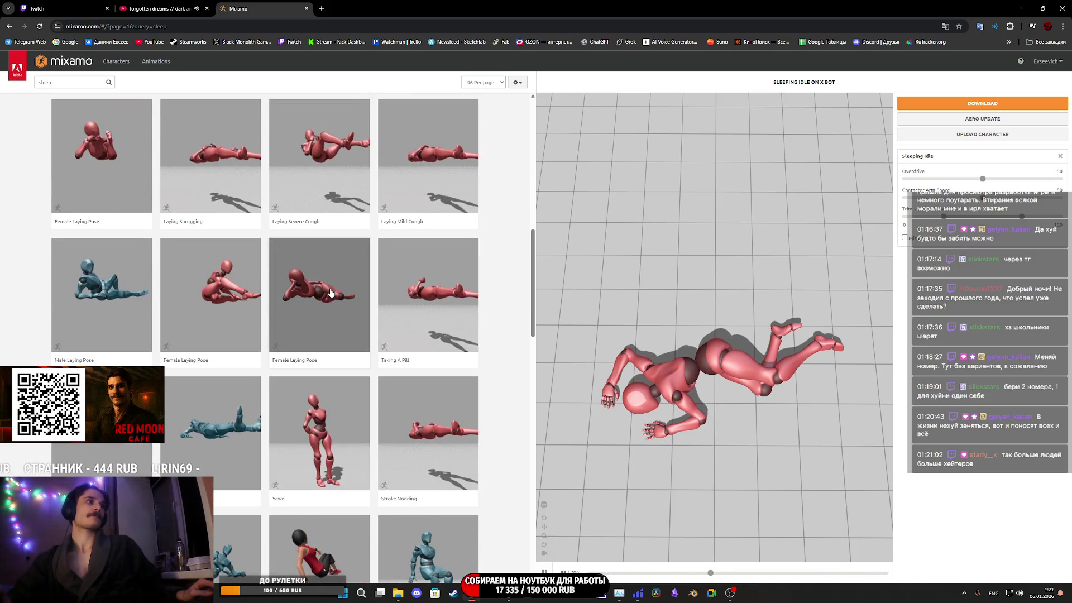
{"action": "scroll", "coordinate": [329, 291], "scroll_direction": "down", "scroll_amount": 2}
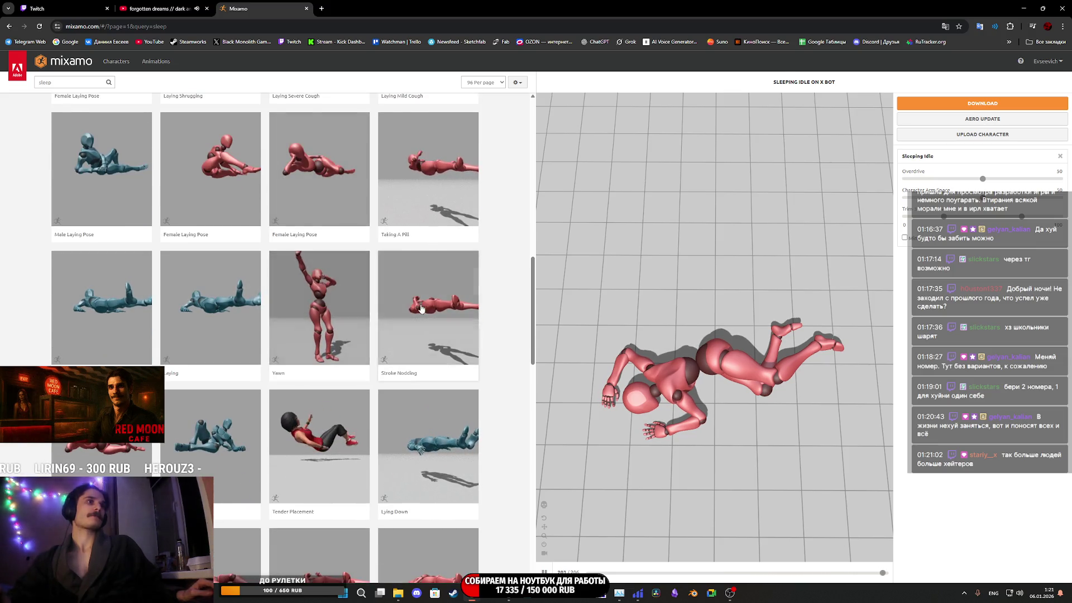
{"action": "left_click", "coordinate": [439, 305]}
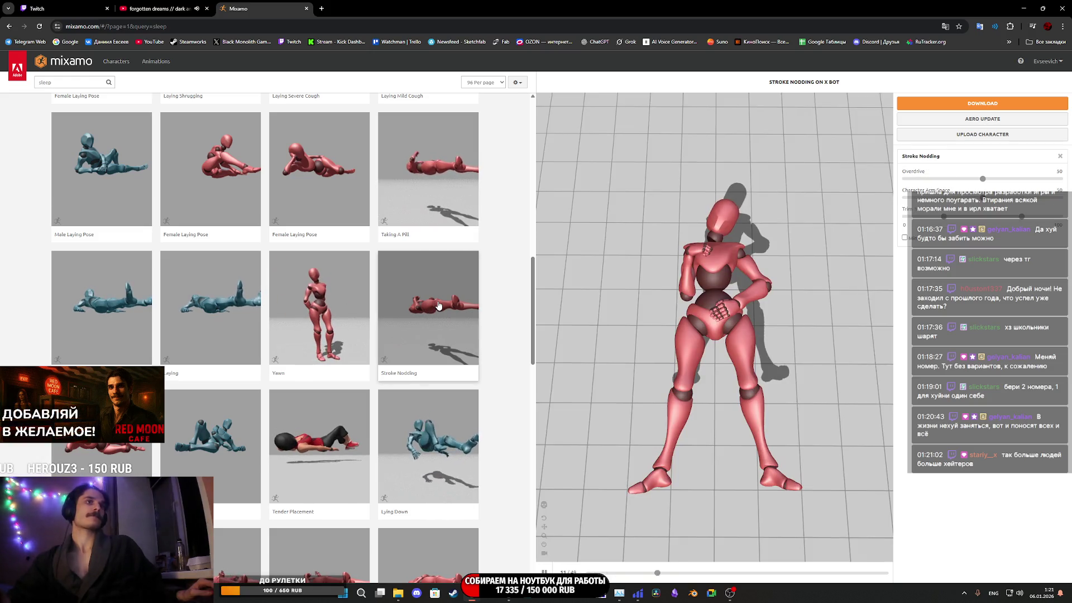
{"action": "mouse_move", "coordinate": [612, 343]}
{"action": "left_mouse_down"}
{"action": "mouse_move", "coordinate": [714, 334]}
{"action": "mouse_move", "coordinate": [592, 324]}
{"action": "left_mouse_up"}
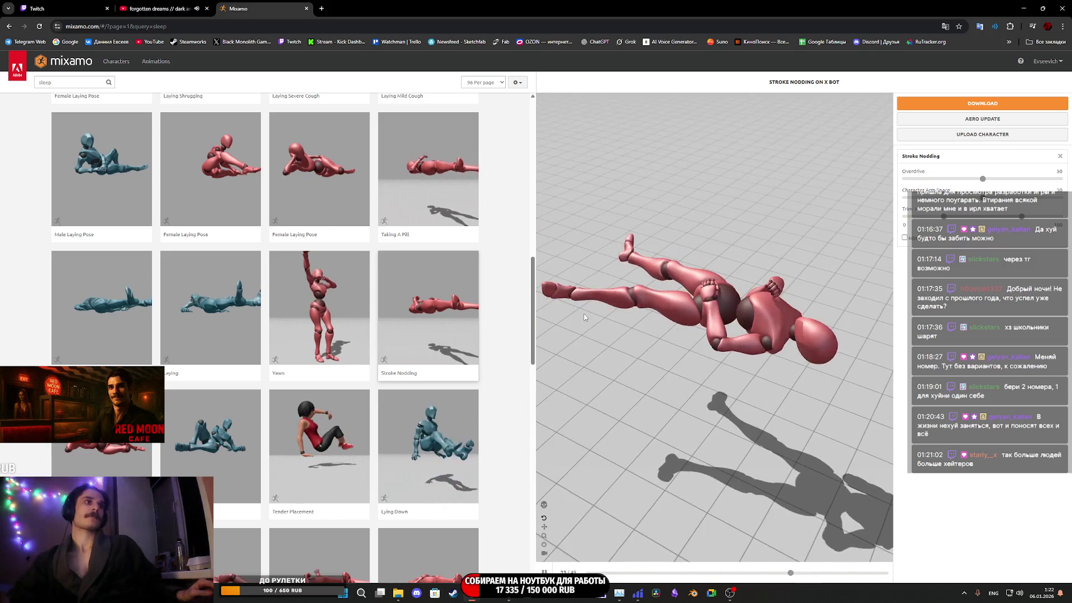
Browse further through the sleep results and preview Laying Sleeping on X Bot
{"action": "scroll", "coordinate": [364, 302], "scroll_direction": "up", "scroll_amount": 9}
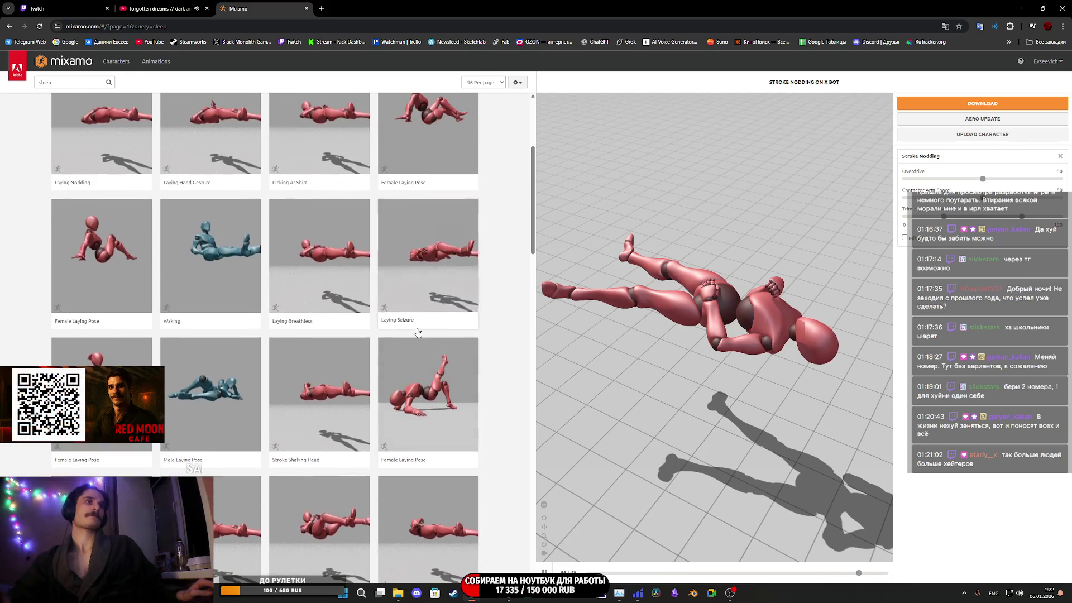
{"action": "scroll", "coordinate": [422, 329], "scroll_direction": "down", "scroll_amount": 5}
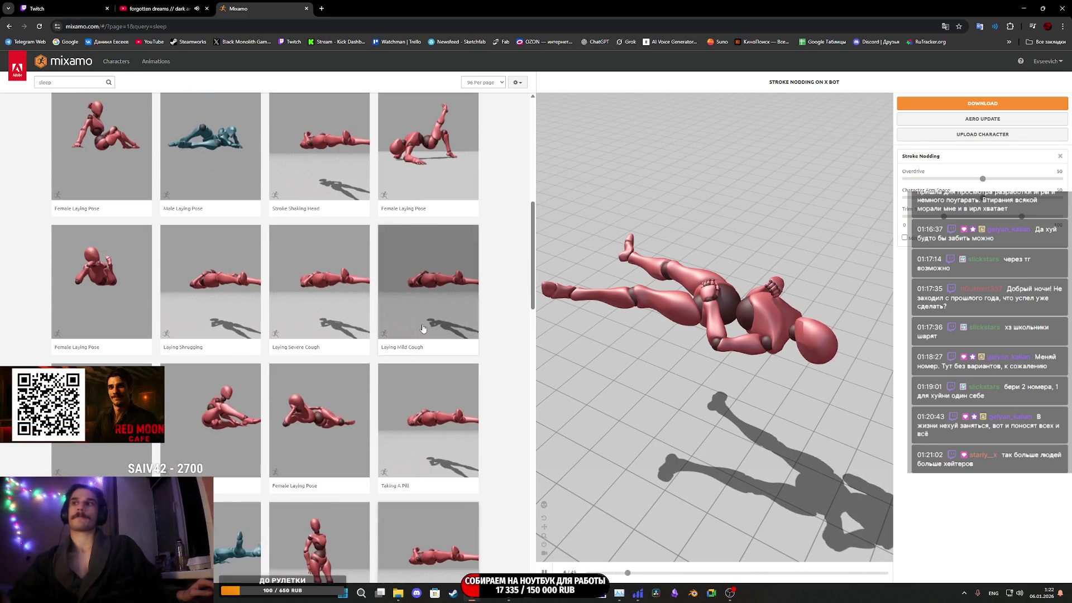
{"action": "scroll", "coordinate": [421, 330], "scroll_direction": "down", "scroll_amount": 4}
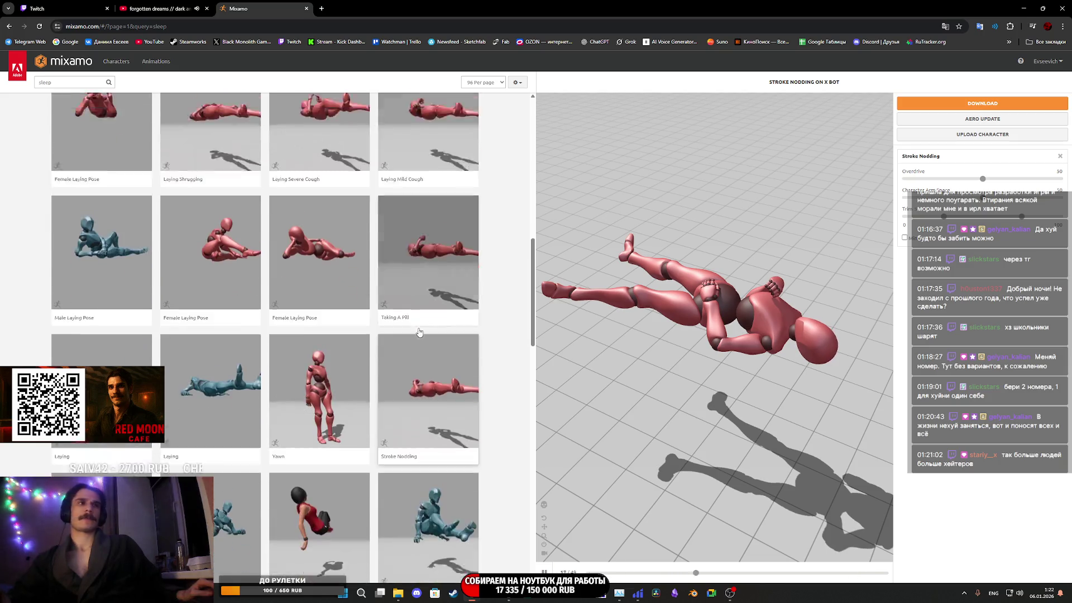
{"action": "scroll", "coordinate": [410, 330], "scroll_direction": "down", "scroll_amount": 4}
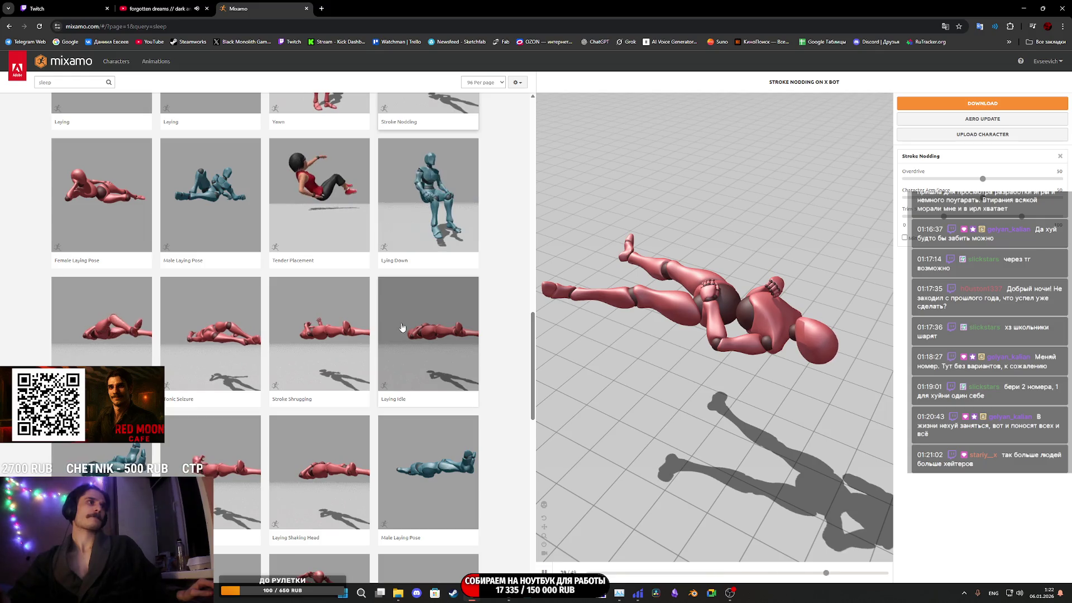
{"action": "scroll", "coordinate": [402, 329], "scroll_direction": "down", "scroll_amount": 4}
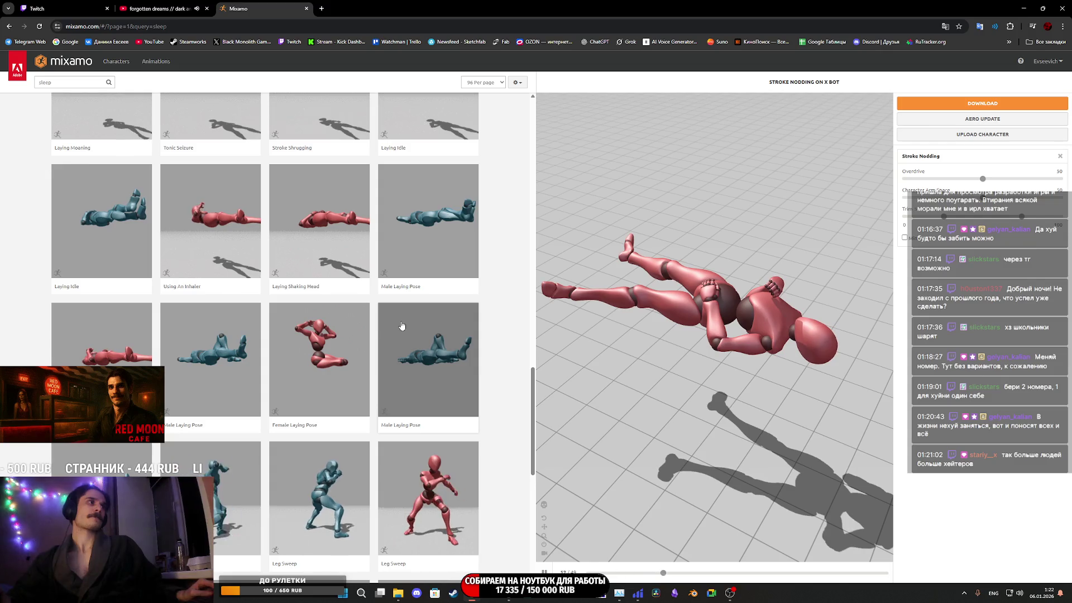
{"action": "scroll", "coordinate": [402, 325], "scroll_direction": "down", "scroll_amount": 7}
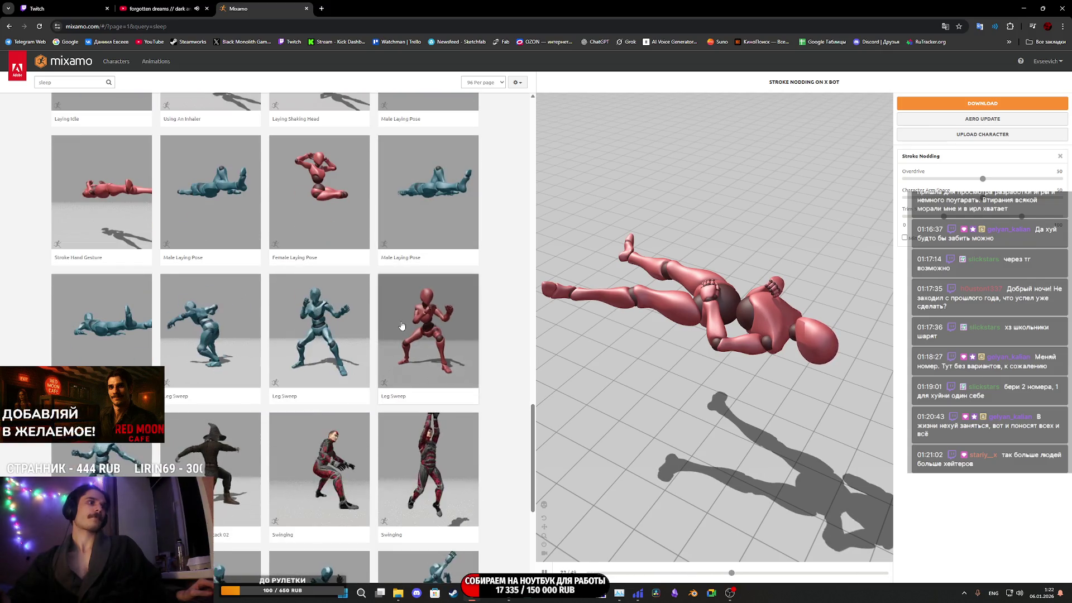
{"action": "scroll", "coordinate": [401, 325], "scroll_direction": "up", "scroll_amount": 20}
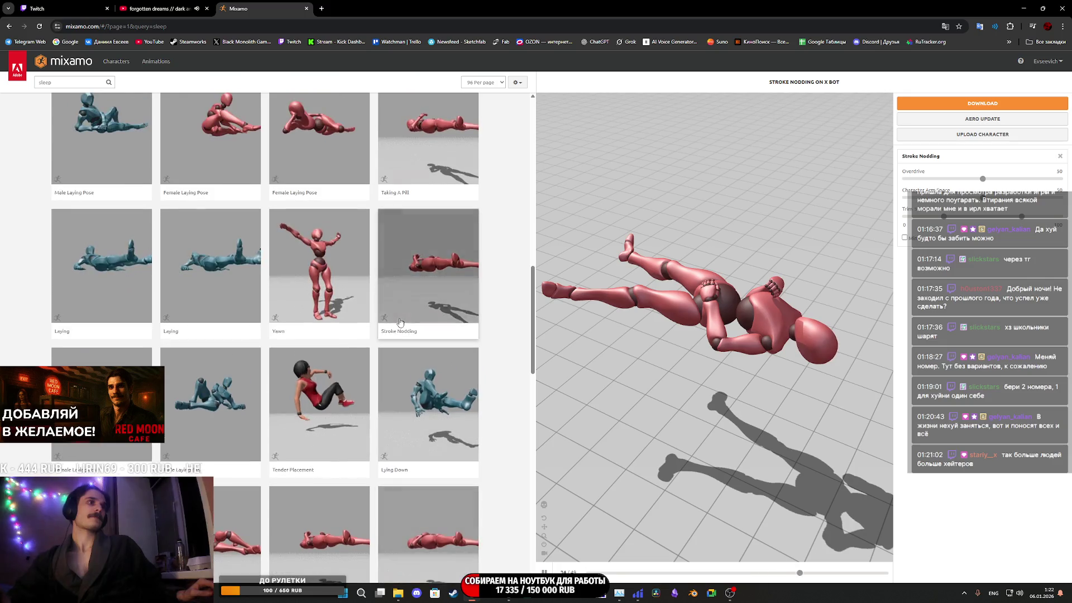
{"action": "scroll", "coordinate": [399, 321], "scroll_direction": "up", "scroll_amount": 7}
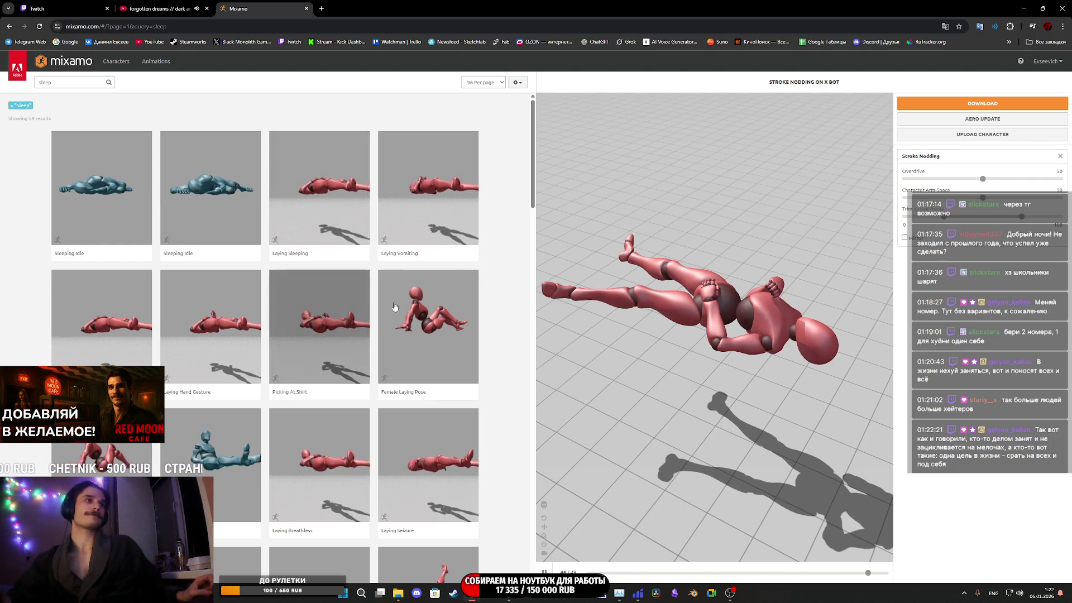
{"action": "left_click", "coordinate": [333, 219]}
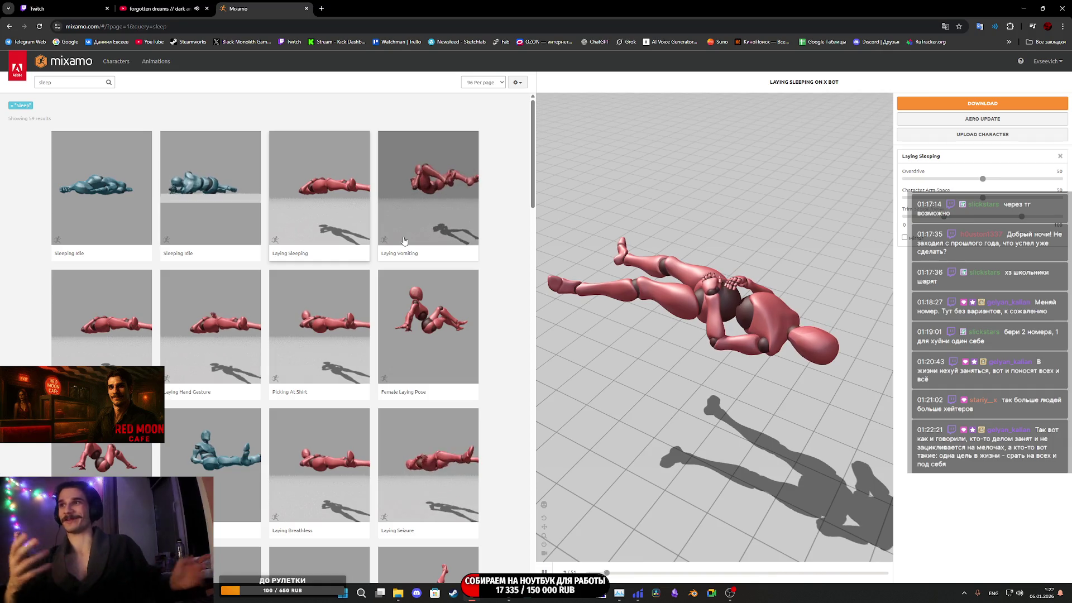
Orbit the preview, browse the sleep results, and reload the Laying Sleeping animation
{"action": "left_click_drag", "start_coordinate": [692, 320], "coordinate": [789, 350]}
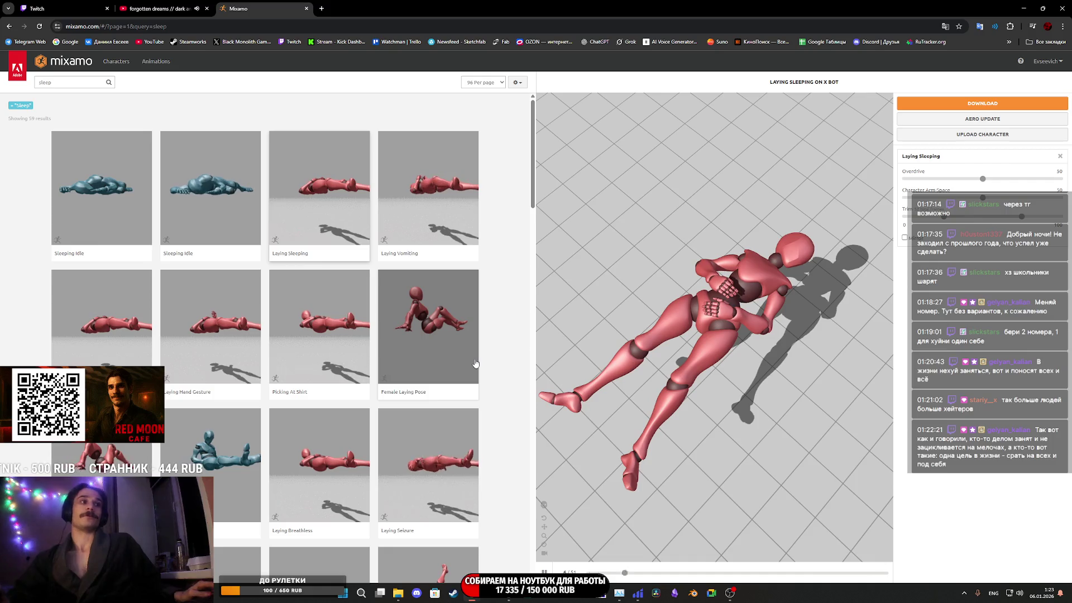
{"action": "scroll", "coordinate": [342, 413], "scroll_direction": "down", "scroll_amount": 3}
{"action": "scroll", "coordinate": [342, 413], "scroll_direction": "down", "scroll_amount": 5}
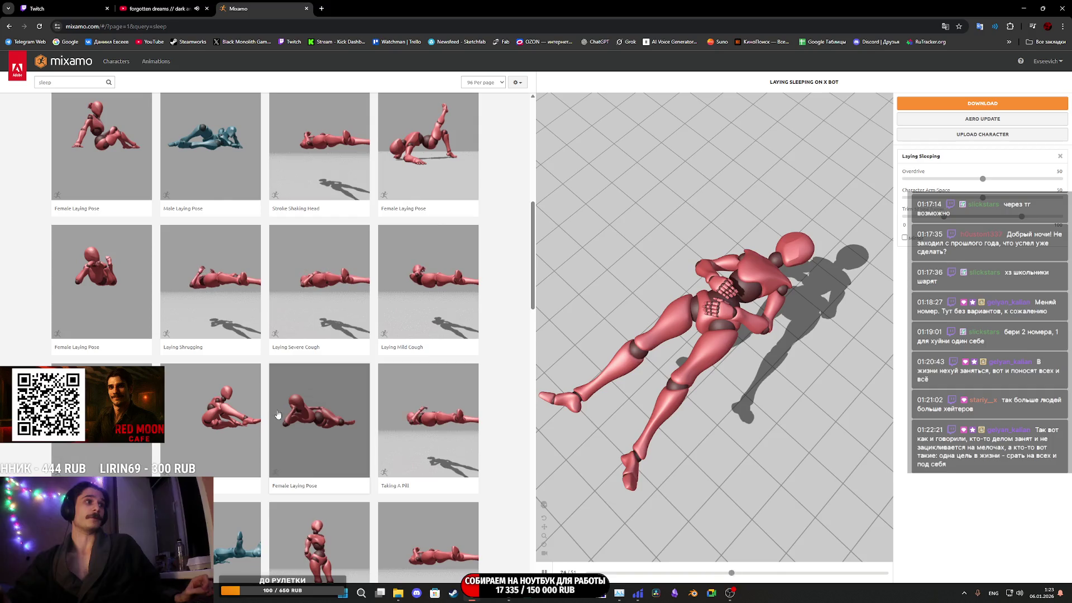
{"action": "scroll", "coordinate": [409, 401], "scroll_direction": "down", "scroll_amount": 3}
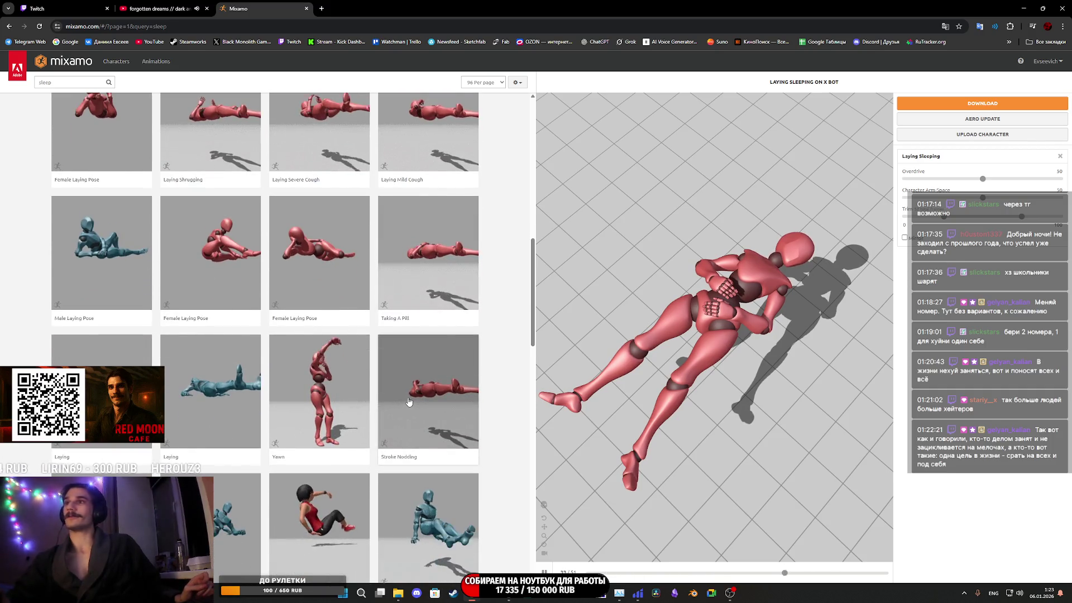
{"action": "scroll", "coordinate": [400, 387], "scroll_direction": "up", "scroll_amount": 2}
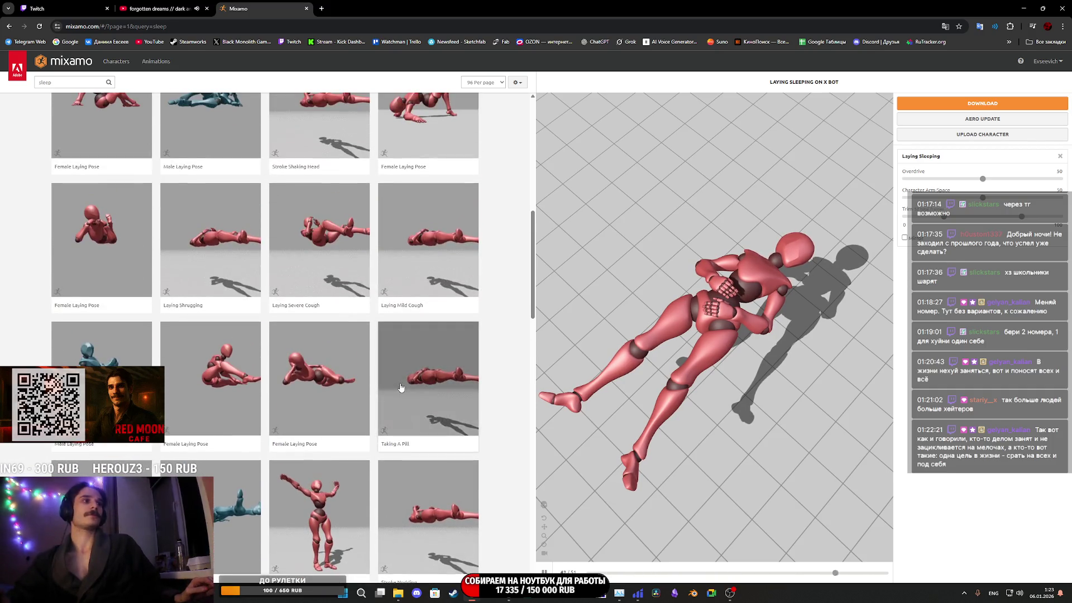
{"action": "scroll", "coordinate": [401, 387], "scroll_direction": "up", "scroll_amount": 8}
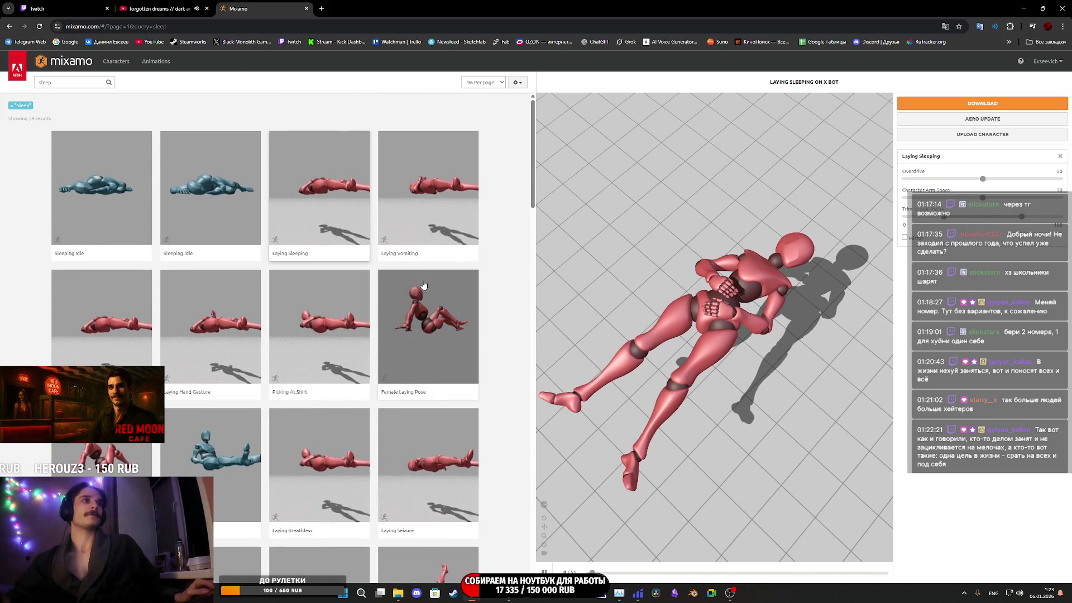
{"action": "left_click", "coordinate": [329, 192]}
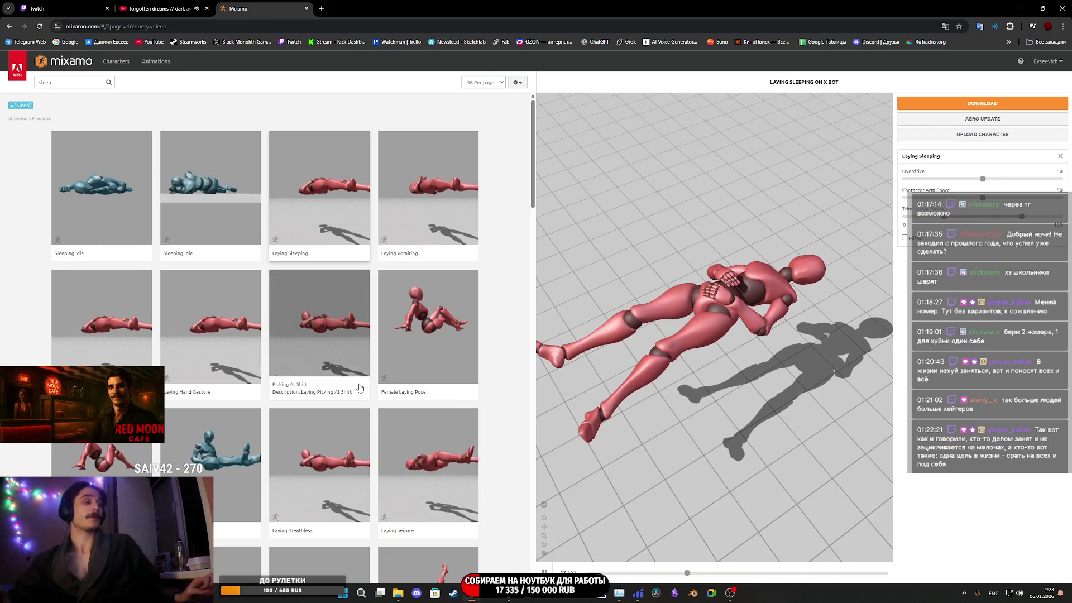
Try Stroke Shaking Head, then return to Laying Sleeping, orbiting each to a lower view
{"action": "scroll", "coordinate": [359, 387], "scroll_direction": "down", "scroll_amount": 3}
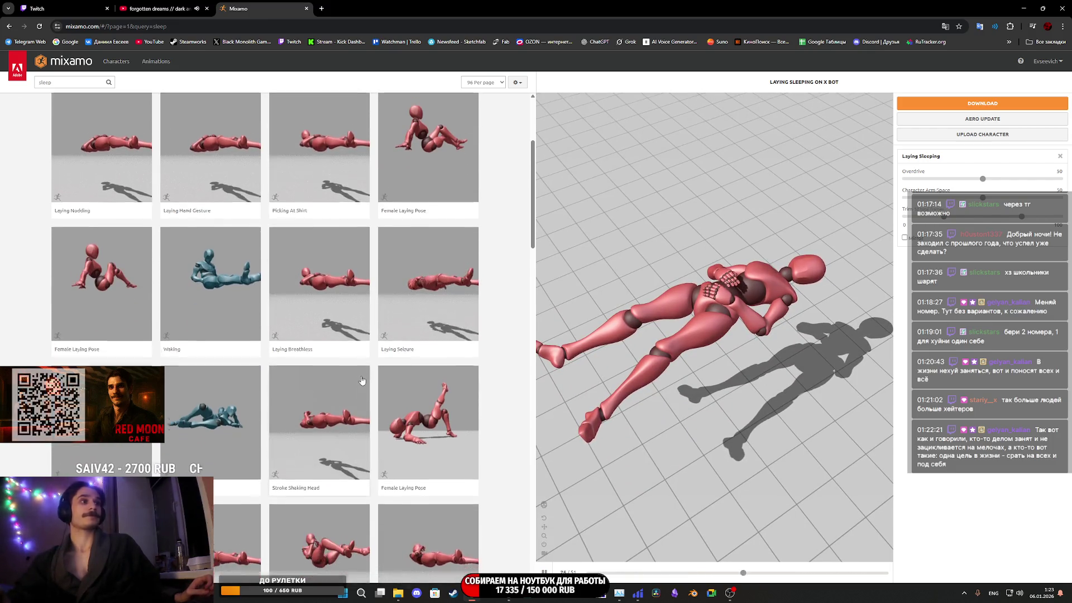
{"action": "scroll", "coordinate": [335, 346], "scroll_direction": "down", "scroll_amount": 2}
{"action": "left_click", "coordinate": [334, 345]}
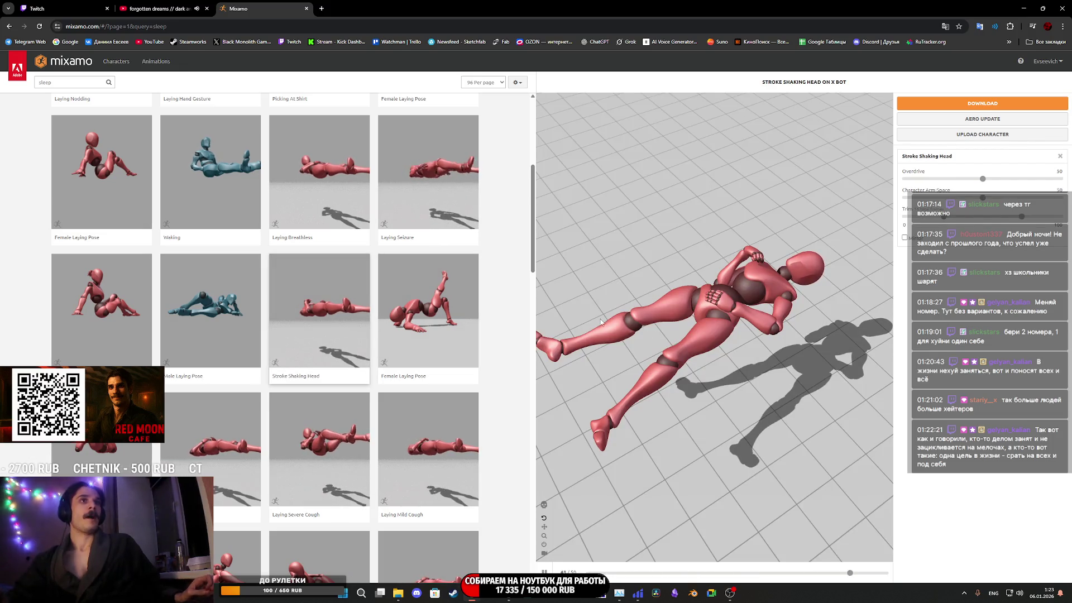
{"action": "left_click_drag", "start_coordinate": [701, 317], "coordinate": [620, 321]}
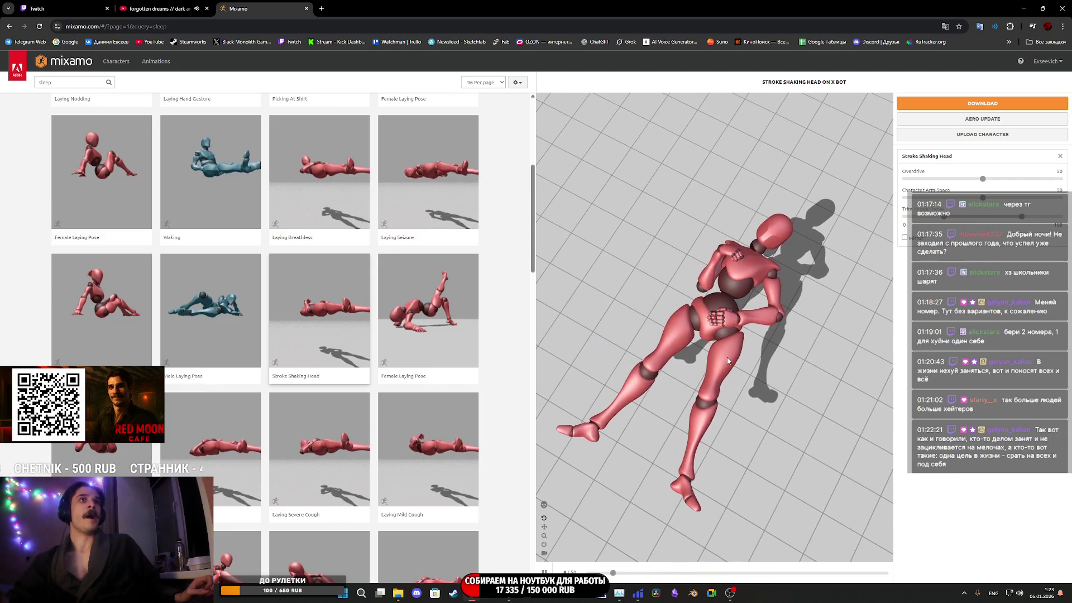
{"action": "scroll", "coordinate": [441, 373], "scroll_direction": "up", "scroll_amount": 5}
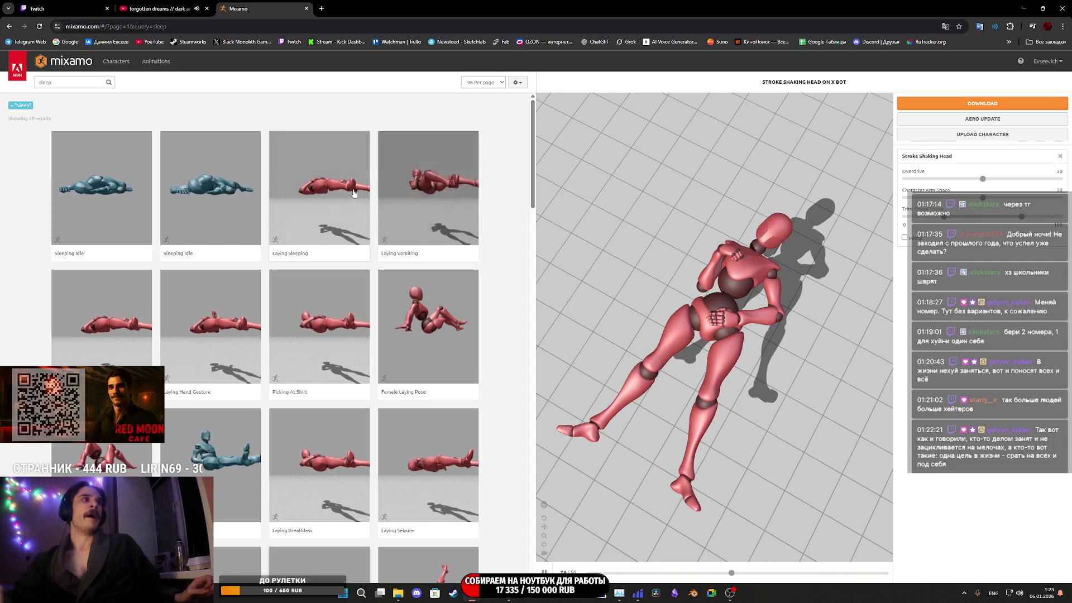
{"action": "left_click", "coordinate": [321, 201]}
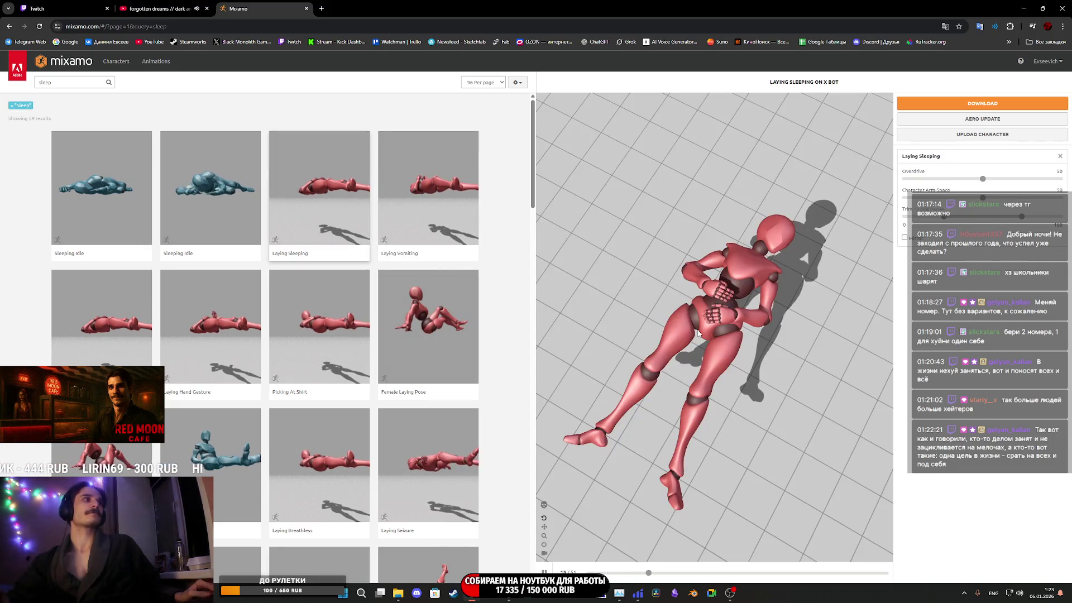
{"action": "left_click_drag", "start_coordinate": [713, 334], "coordinate": [655, 307]}
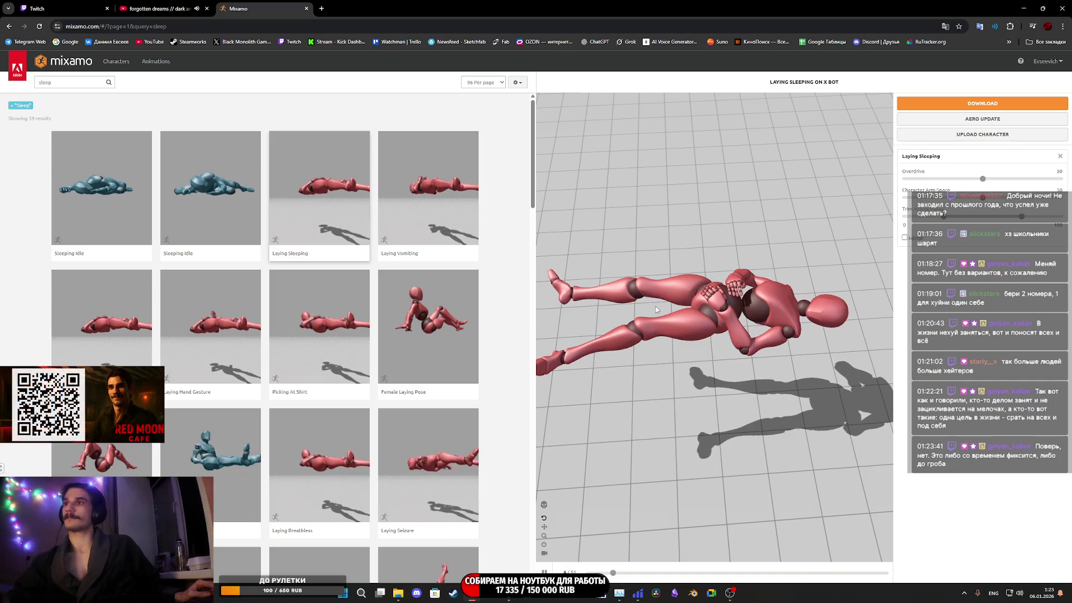
Download Sleeping Idle in FBX for Unity format, Without Skin
{"action": "left_click", "coordinate": [108, 188]}
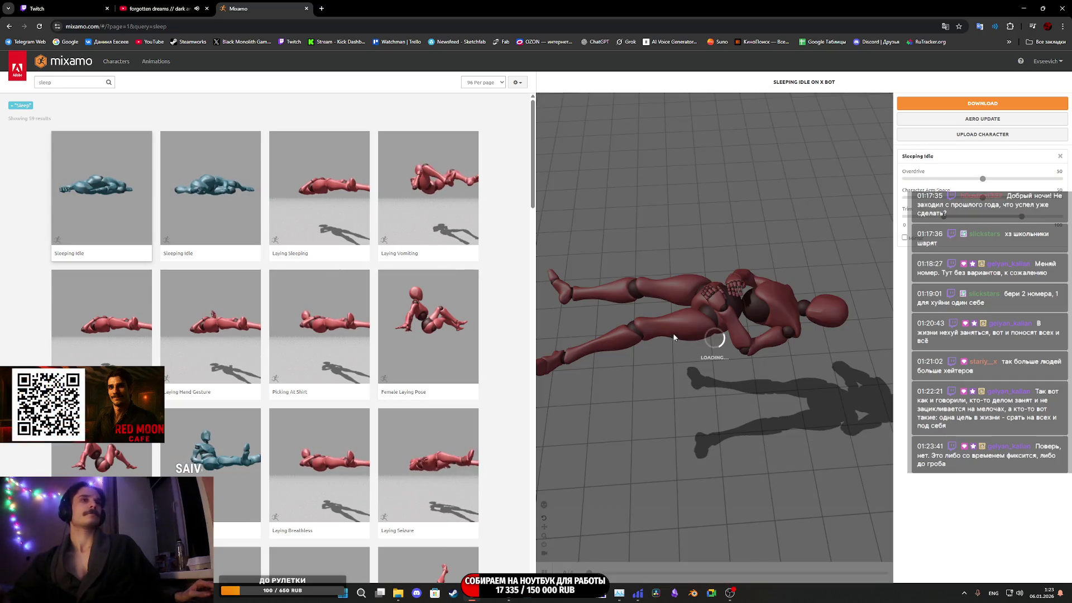
{"action": "left_click", "coordinate": [961, 102]}
{"action": "left_click", "coordinate": [516, 139]}
{"action": "left_click", "coordinate": [464, 167]}
{"action": "left_click", "coordinate": [603, 139]}
{"action": "left_click", "coordinate": [584, 161]}
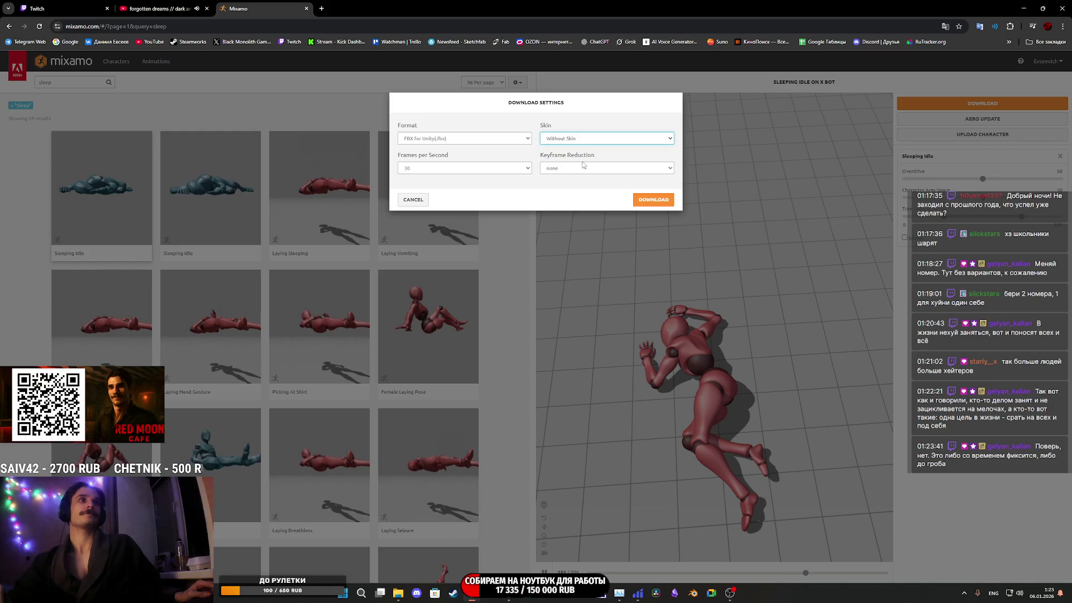
{"action": "left_click", "coordinate": [654, 200]}
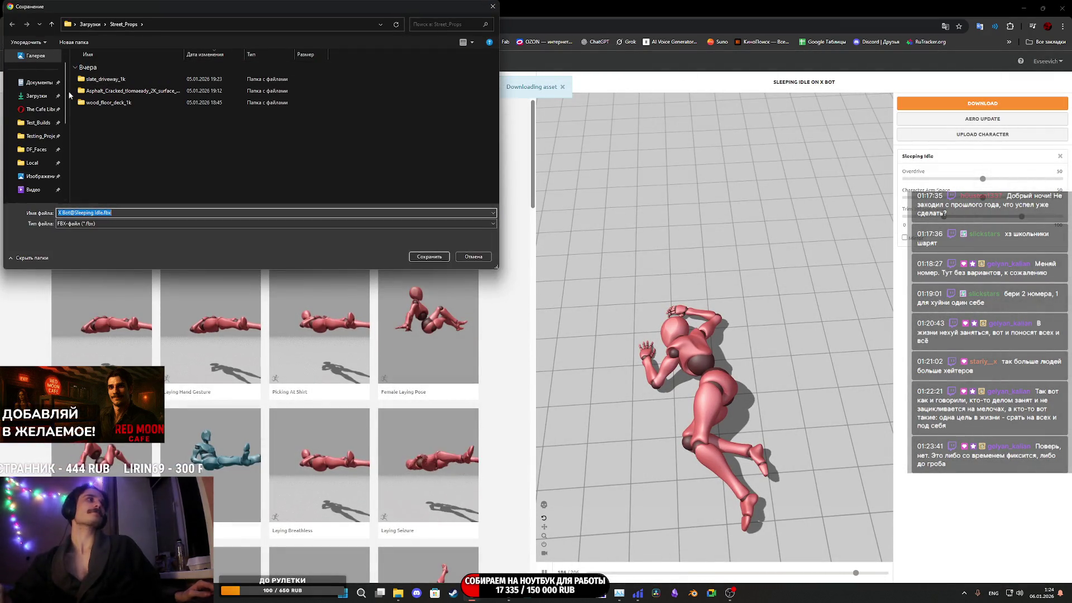
Save the download as Sleep.fbx in Downloads and return to the Unreal Editor
{"action": "scroll", "coordinate": [36, 110], "scroll_direction": "up", "scroll_amount": 1}
{"action": "left_click", "coordinate": [36, 111]}
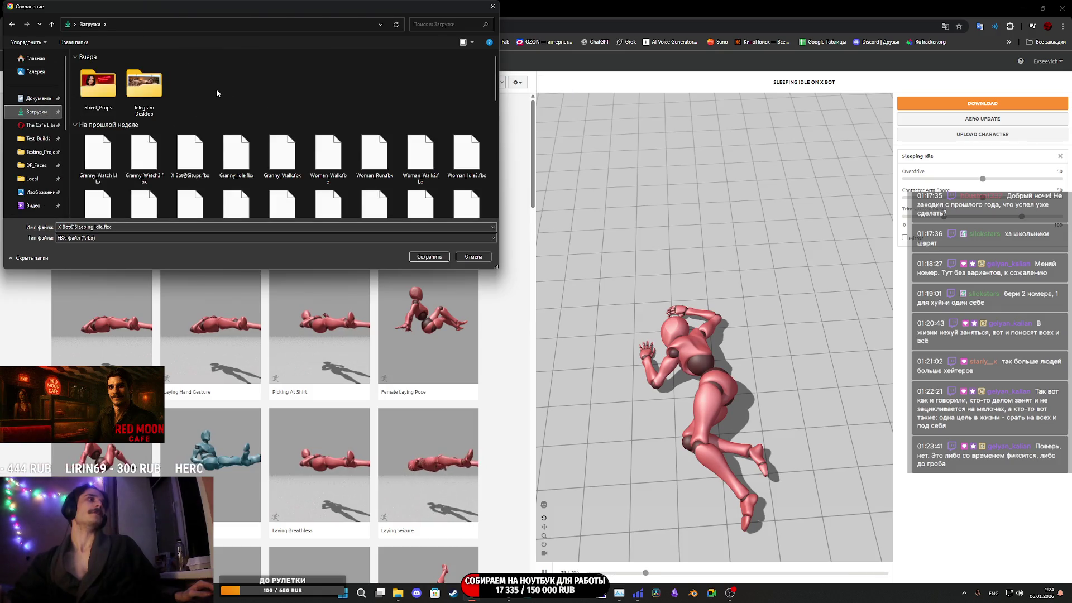
{"action": "left_click", "coordinate": [131, 227]}
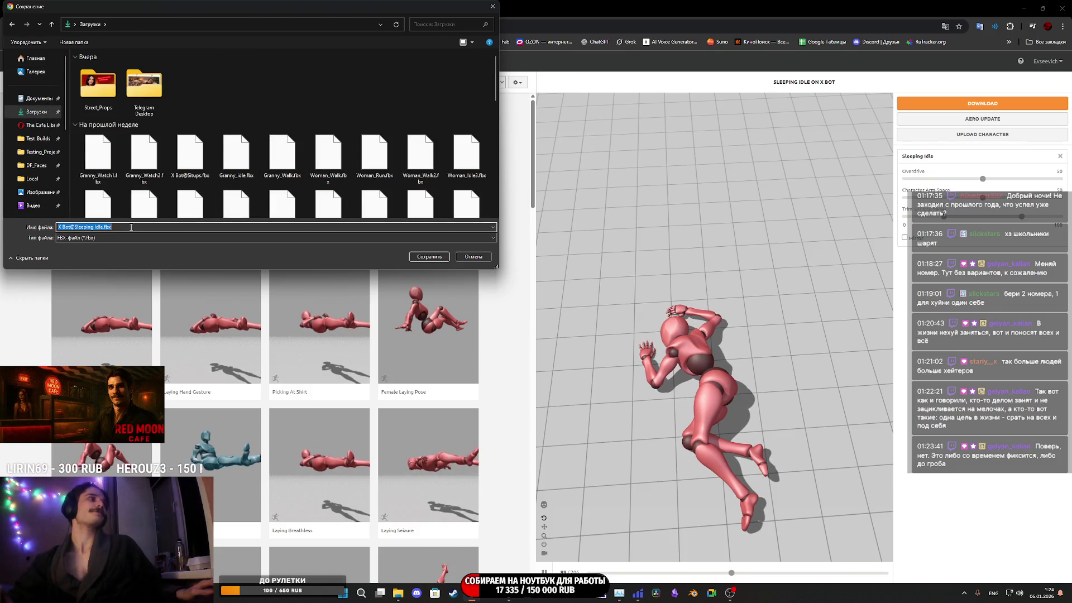
{"action": "type", "text": "Sleep"}
{"action": "left_click", "coordinate": [430, 257]}
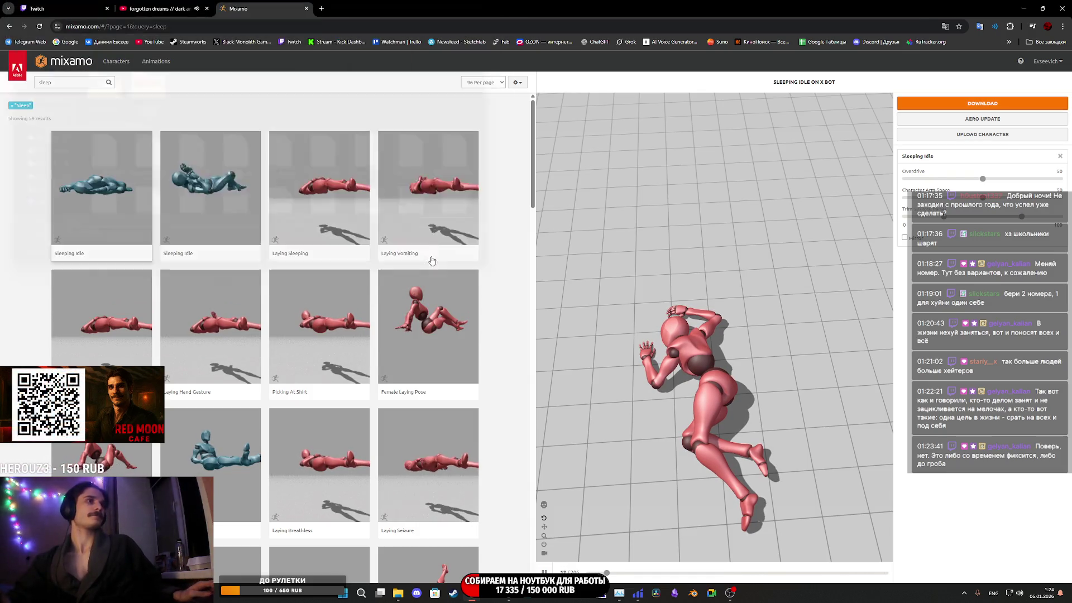
{"action": "mouse_move", "coordinate": [508, 592]}
{"action": "left_click", "coordinate": [509, 554]}
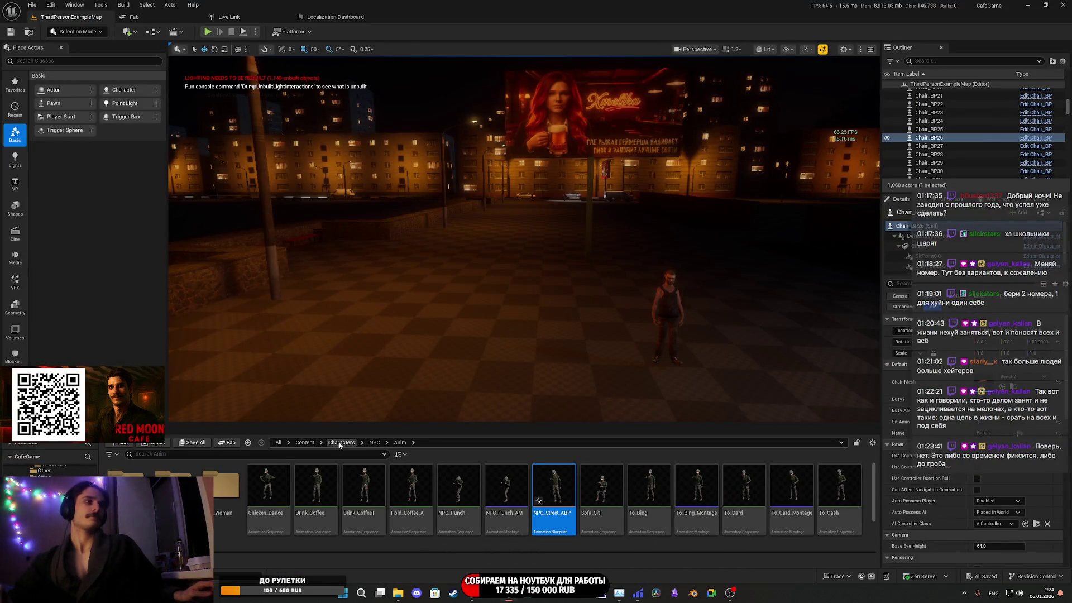
Import Sleep.fbx as an animation into Content/Characters/TestAnim/testM
{"action": "left_click", "coordinate": [339, 444]}
{"action": "double_click", "coordinate": [324, 487]}
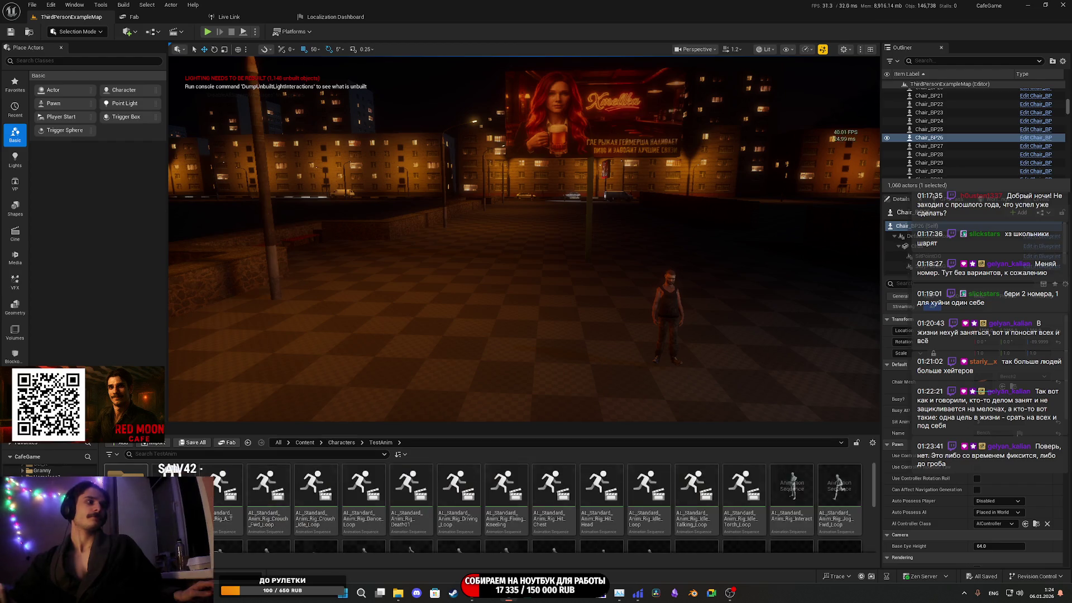
{"action": "double_click", "coordinate": [125, 486]}
{"action": "mouse_move", "coordinate": [399, 591]}
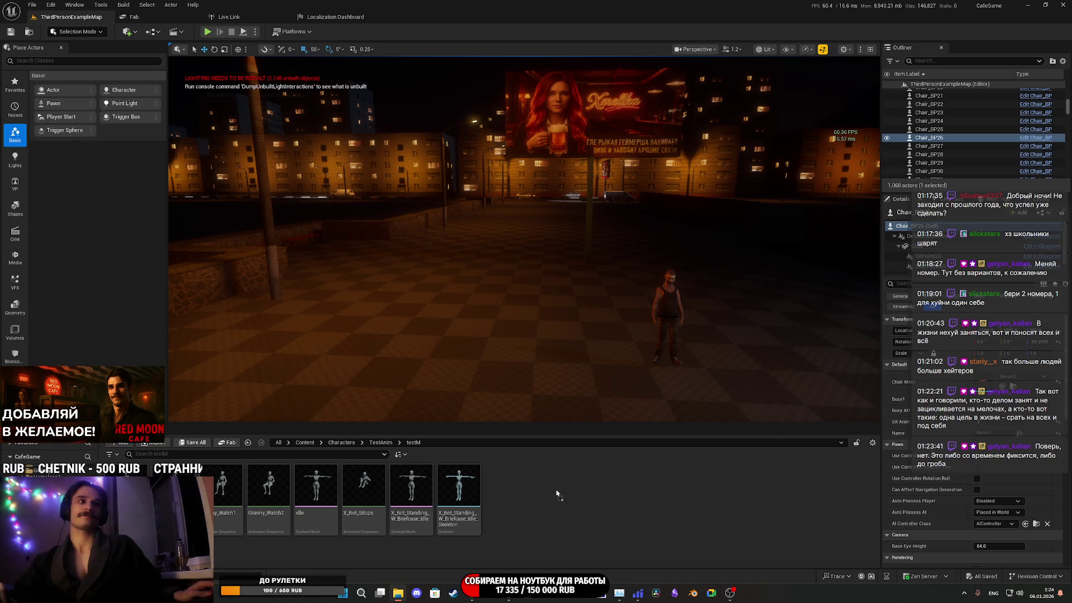
{"action": "left_click_drag", "start_coordinate": [556, 493], "coordinate": [557, 494]}
{"action": "left_click", "coordinate": [672, 424]}
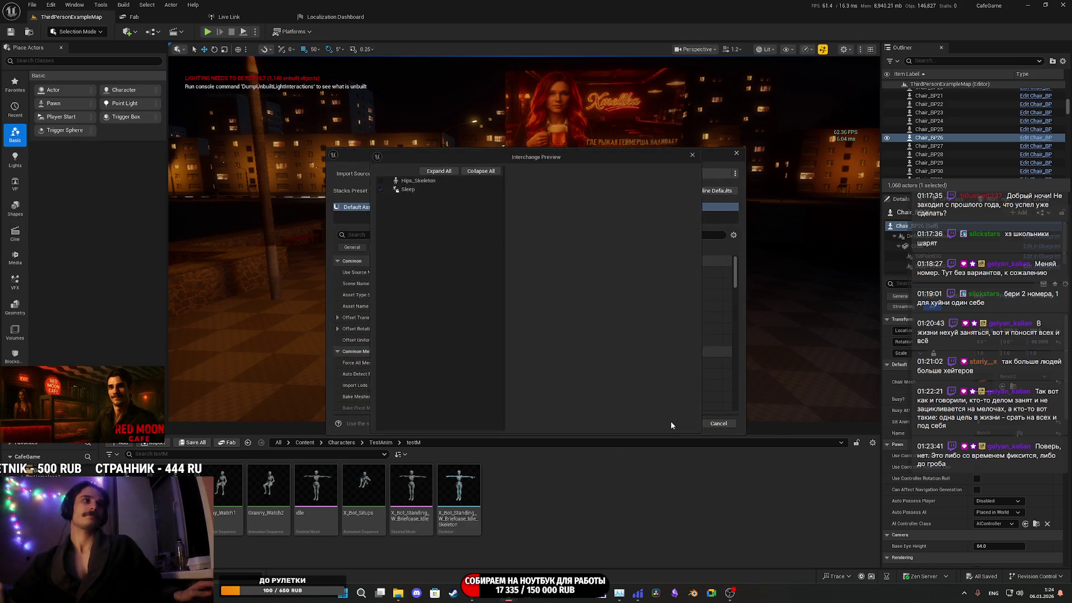
{"action": "left_click", "coordinate": [694, 153]}
{"action": "left_click", "coordinate": [637, 424]}
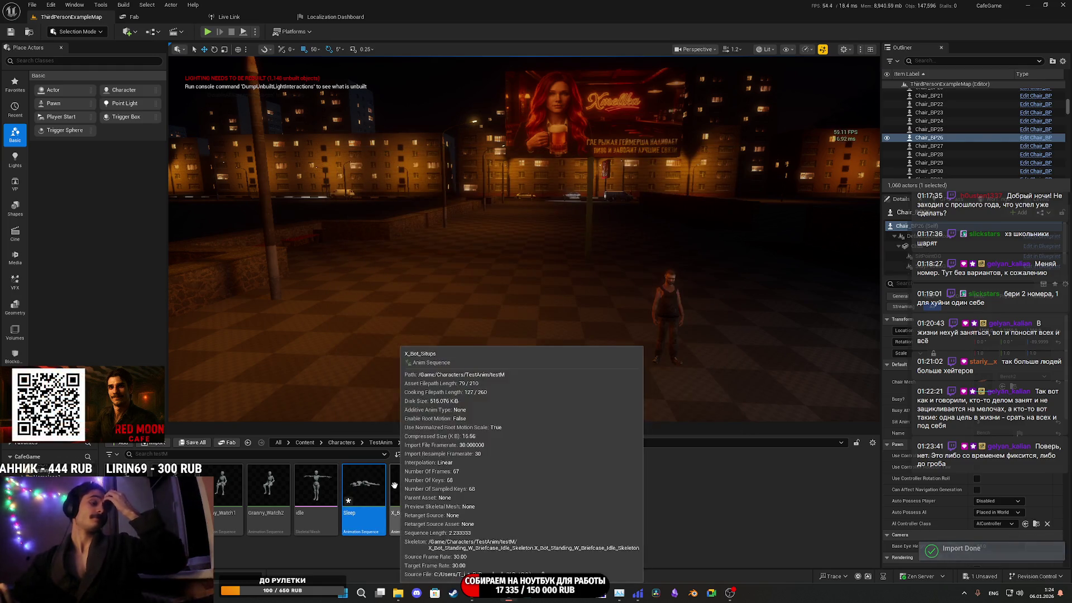
Save the new Sleep asset and open it in the animation editor
{"action": "left_click", "coordinate": [190, 444]}
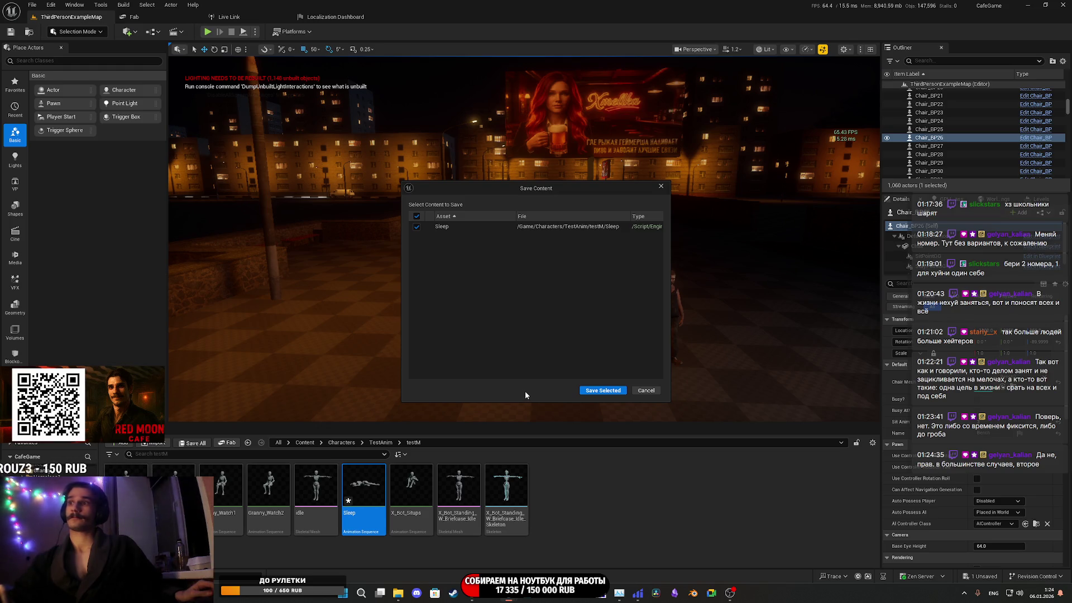
{"action": "left_click", "coordinate": [603, 390]}
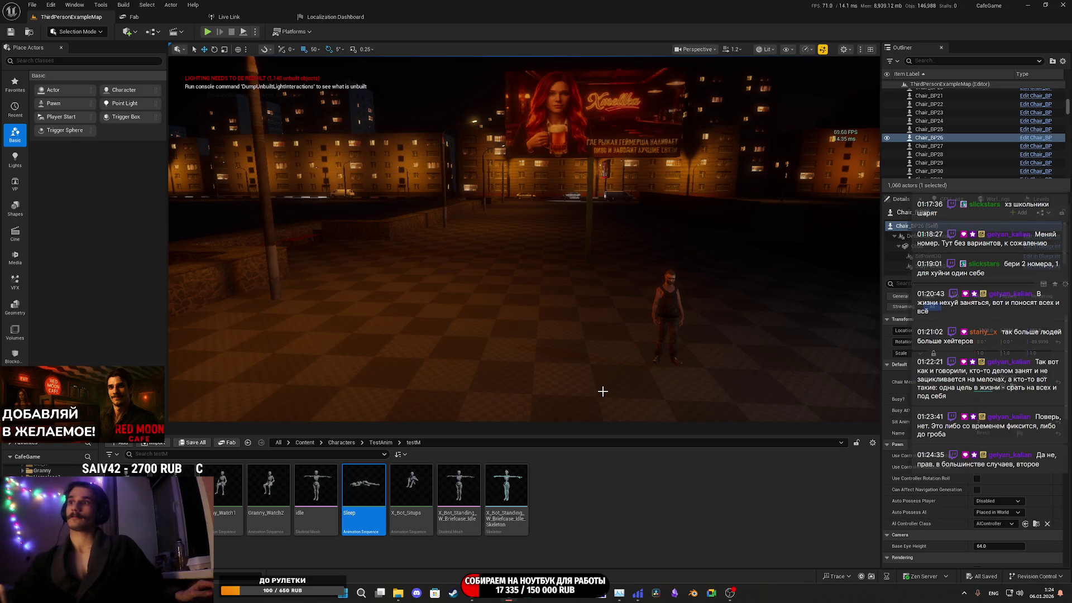
{"action": "double_click", "coordinate": [366, 490]}
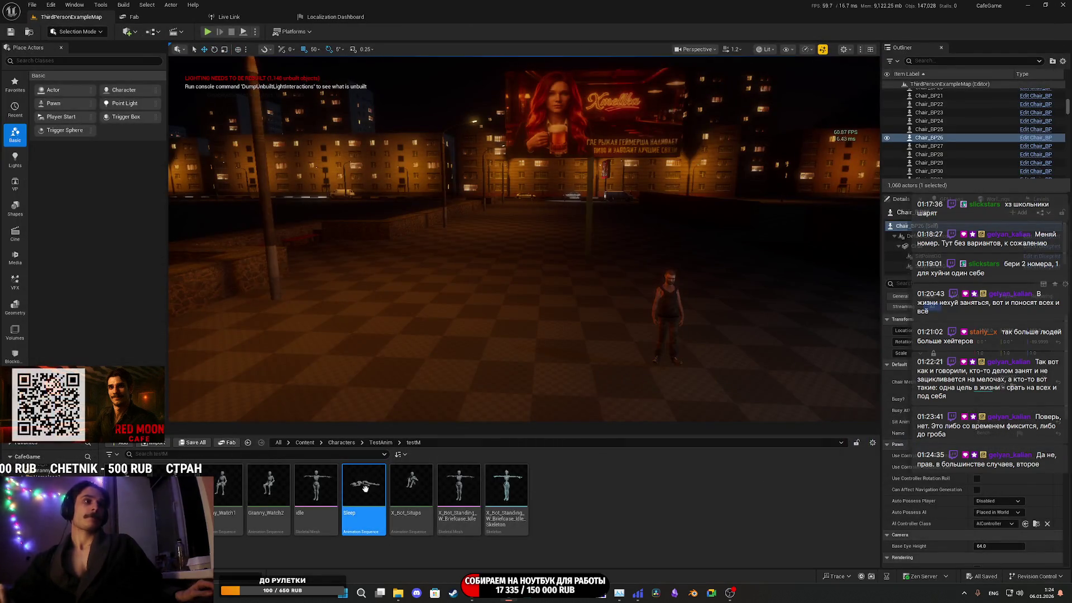
Retarget the Sleep animation from X Bot onto the Homeless1 skeletal mesh
{"action": "right_click", "coordinate": [365, 491]}
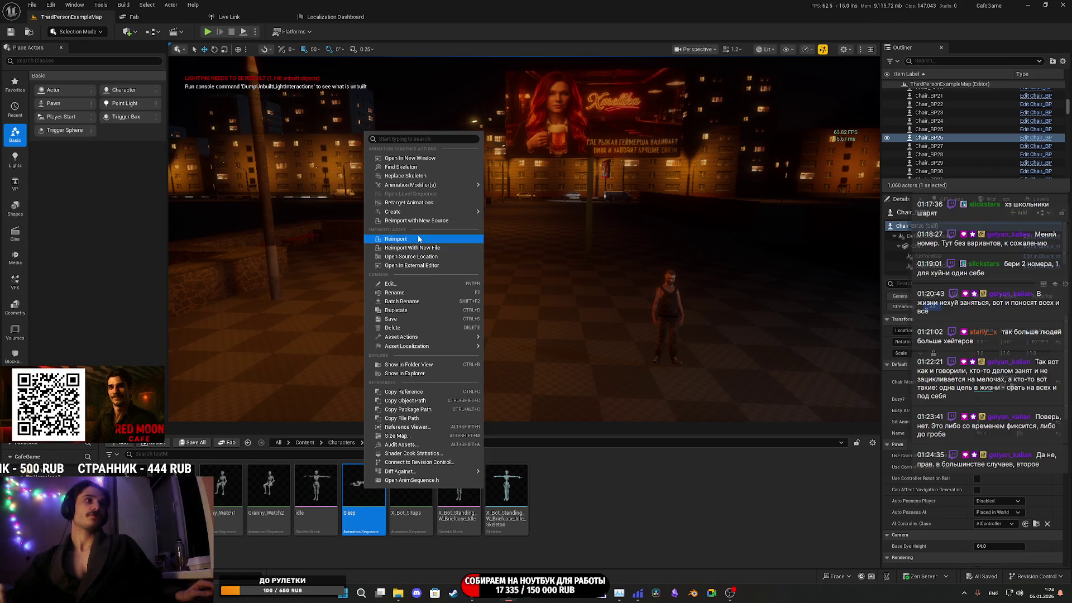
{"action": "left_click", "coordinate": [423, 204]}
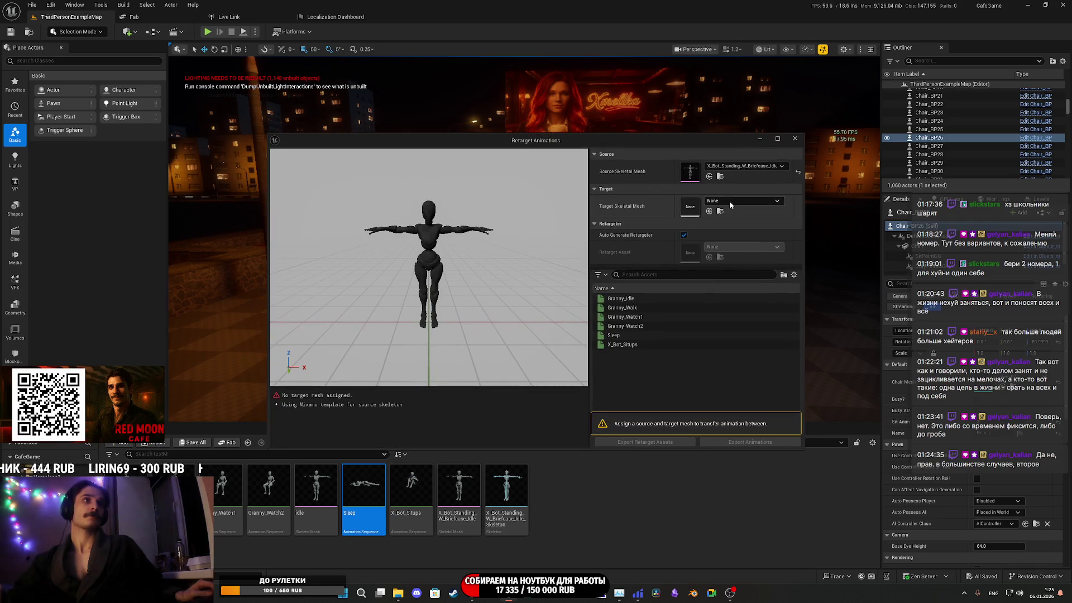
{"action": "left_click", "coordinate": [730, 202]}
{"action": "left_click", "coordinate": [769, 344]}
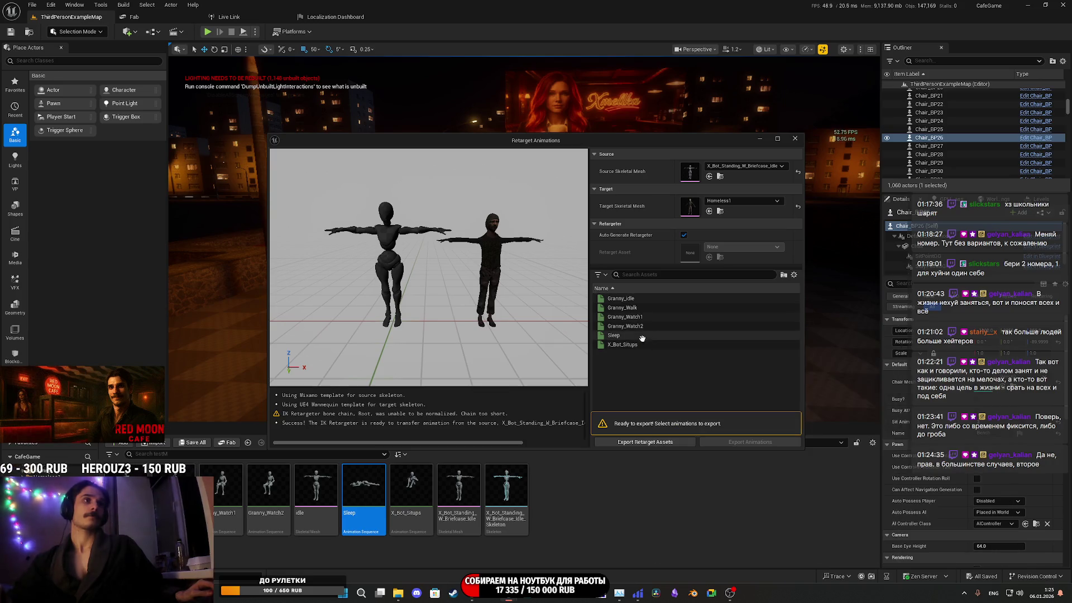
{"action": "left_click", "coordinate": [643, 336]}
{"action": "left_click_drag", "start_coordinate": [519, 325], "coordinate": [482, 324]}
Export the retargeted animation, choosing the Characters folder as destination
{"action": "left_click", "coordinate": [738, 442]}
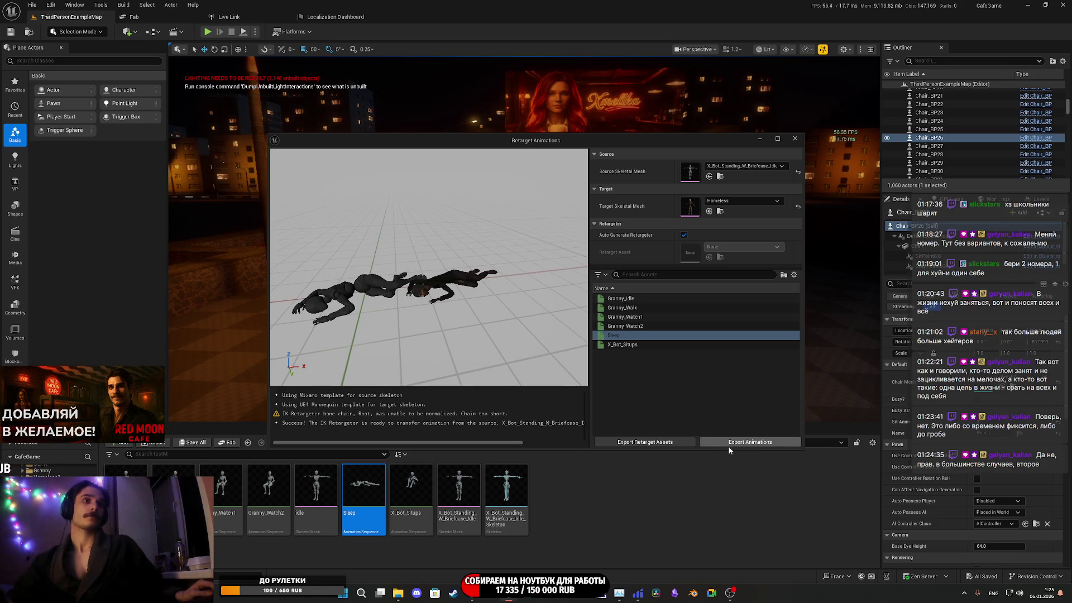
{"action": "left_click", "coordinate": [721, 443]}
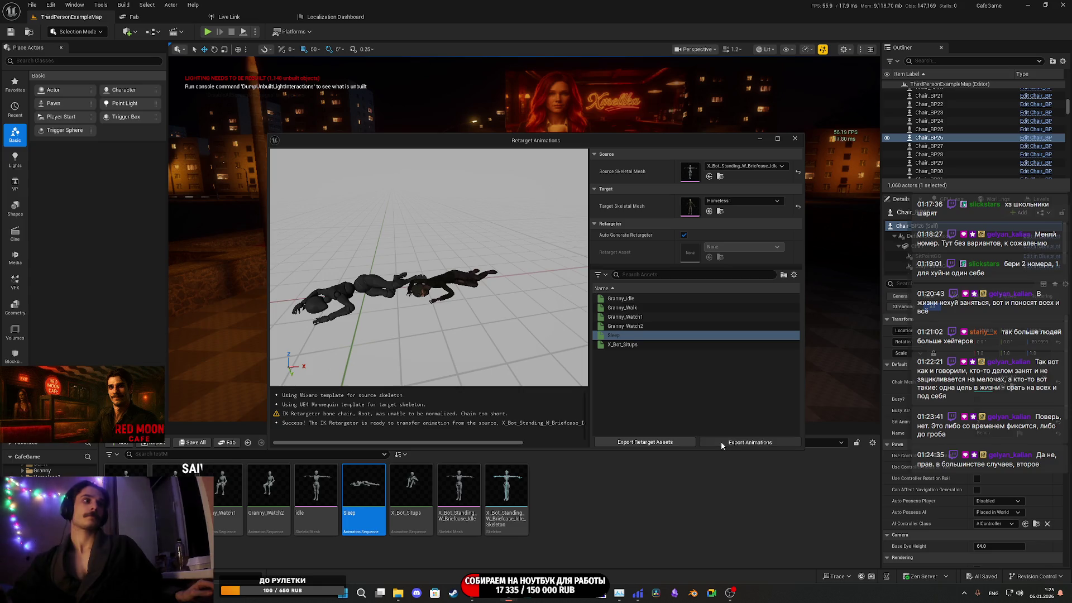
{"action": "double_click", "coordinate": [503, 225]}
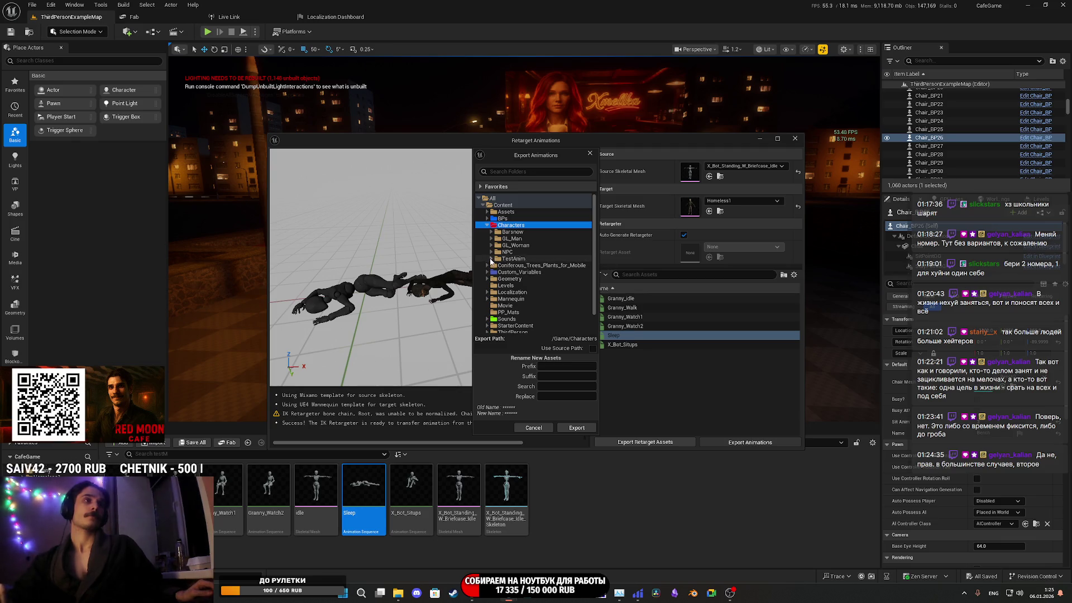
Export the retargeted Sleep animation into Characters/NPC/Anim/Homeless_Anim and save all assets
{"action": "left_click", "coordinate": [488, 226]}
{"action": "left_click", "coordinate": [489, 227]}
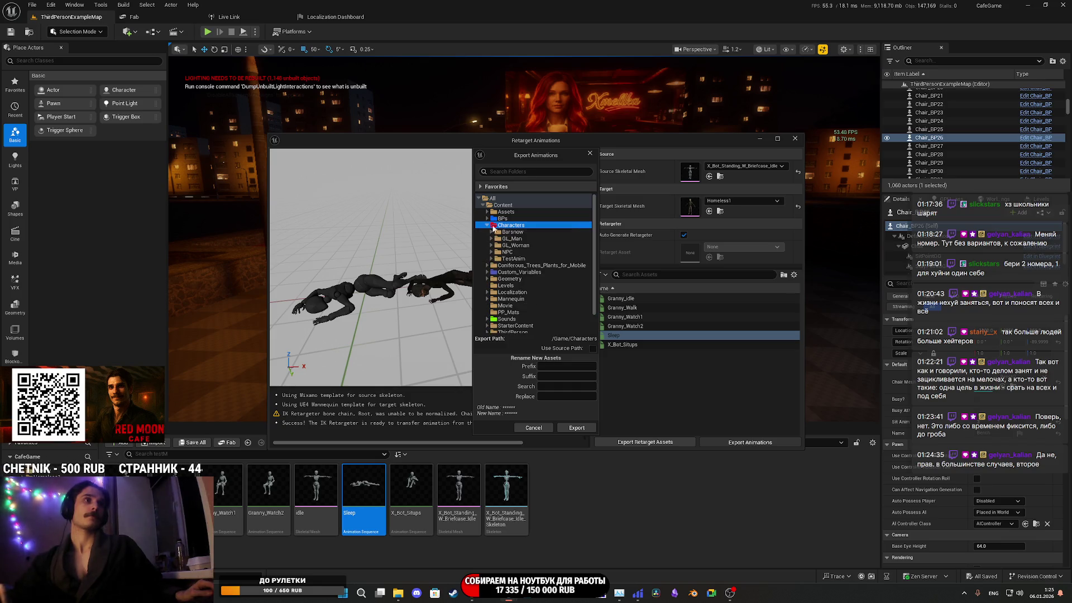
{"action": "left_click", "coordinate": [492, 233]}
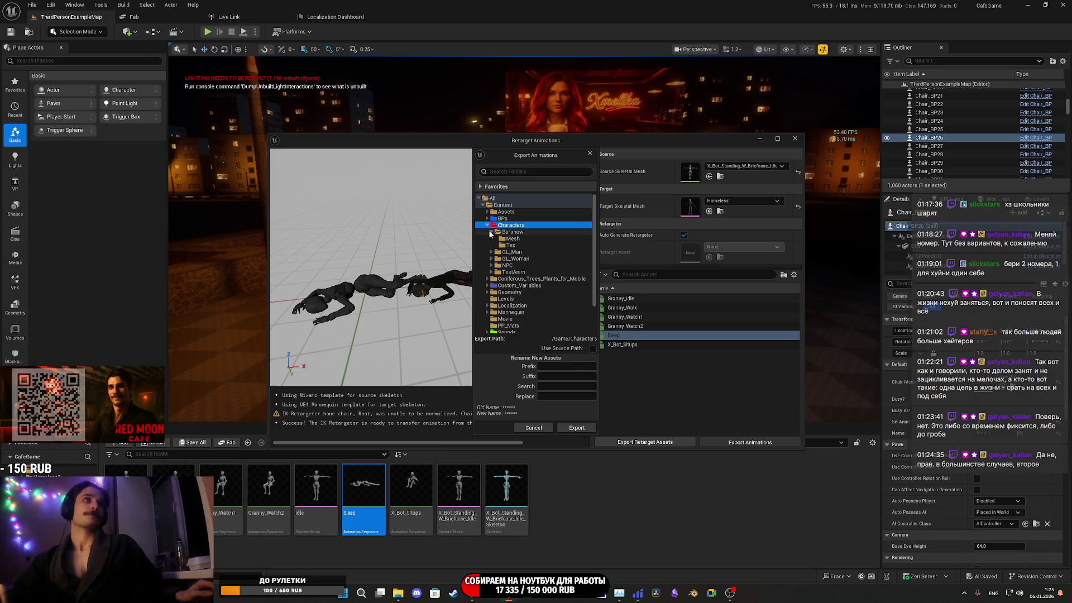
{"action": "left_click", "coordinate": [491, 233]}
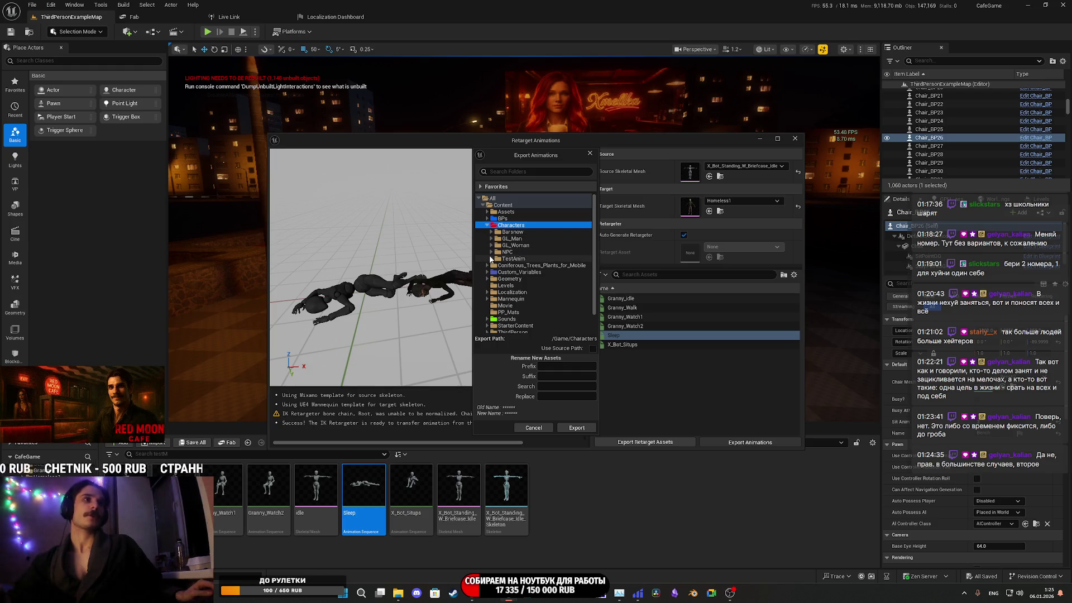
{"action": "left_click", "coordinate": [491, 252]}
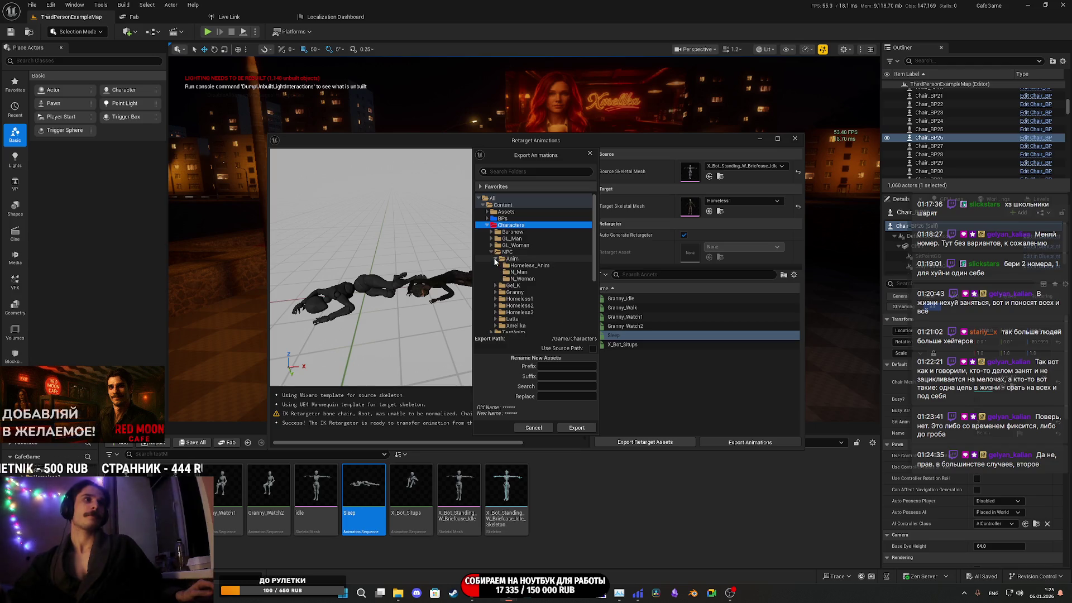
{"action": "left_click", "coordinate": [519, 259]}
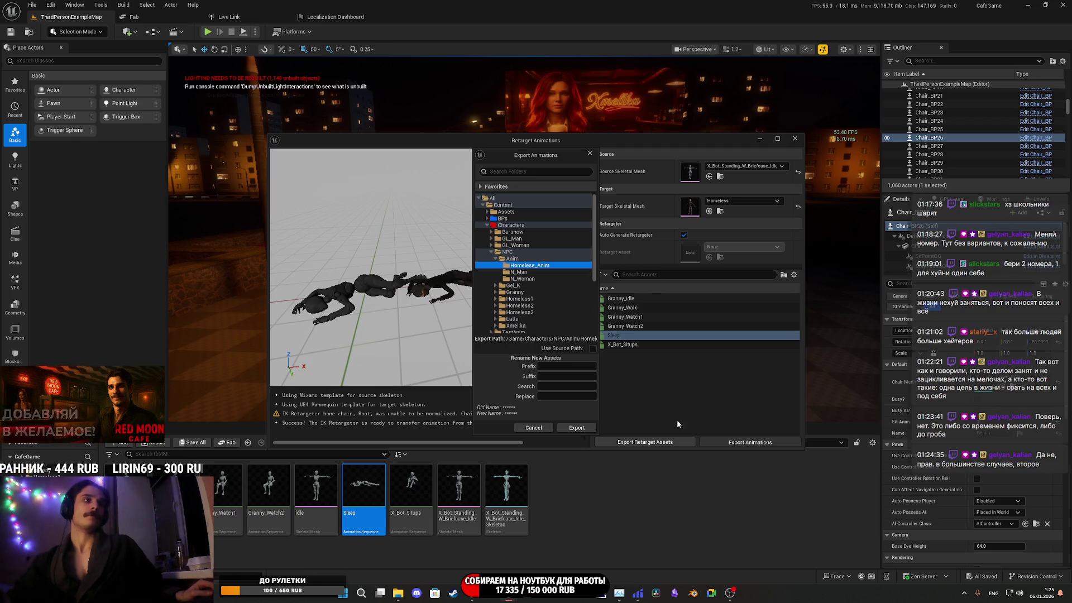
{"action": "left_click", "coordinate": [576, 428]}
{"action": "left_click", "coordinate": [607, 334]}
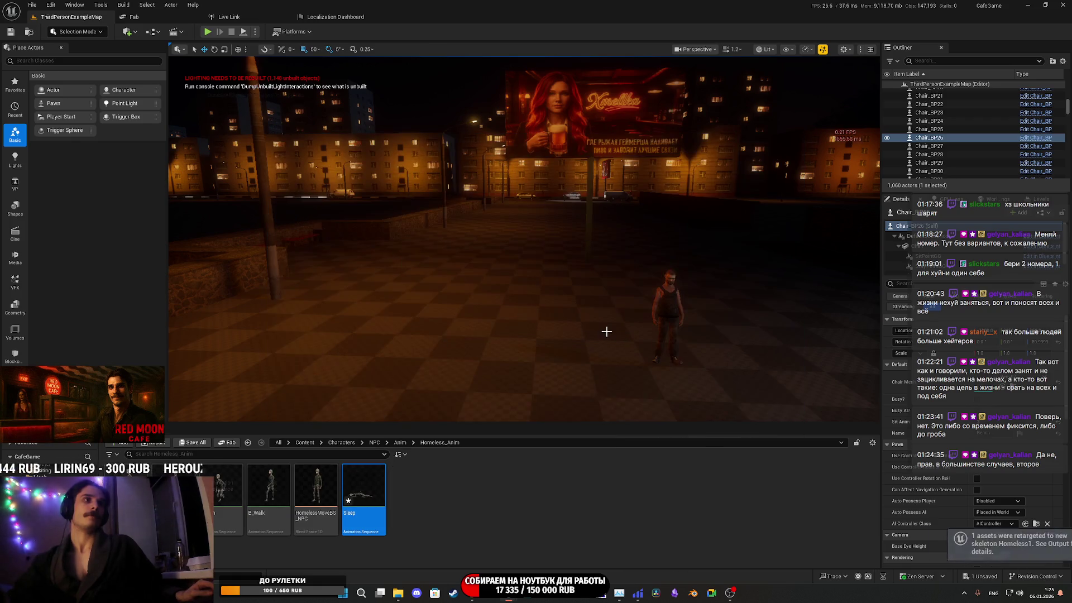
{"action": "left_click", "coordinate": [198, 443]}
Save the retargeted Sleep asset, then drop it onto the bench as a Sleep actor
{"action": "left_click", "coordinate": [612, 391]}
{"action": "left_click_drag", "start_coordinate": [612, 376], "coordinate": [687, 369]}
{"action": "key", "text": "f"}
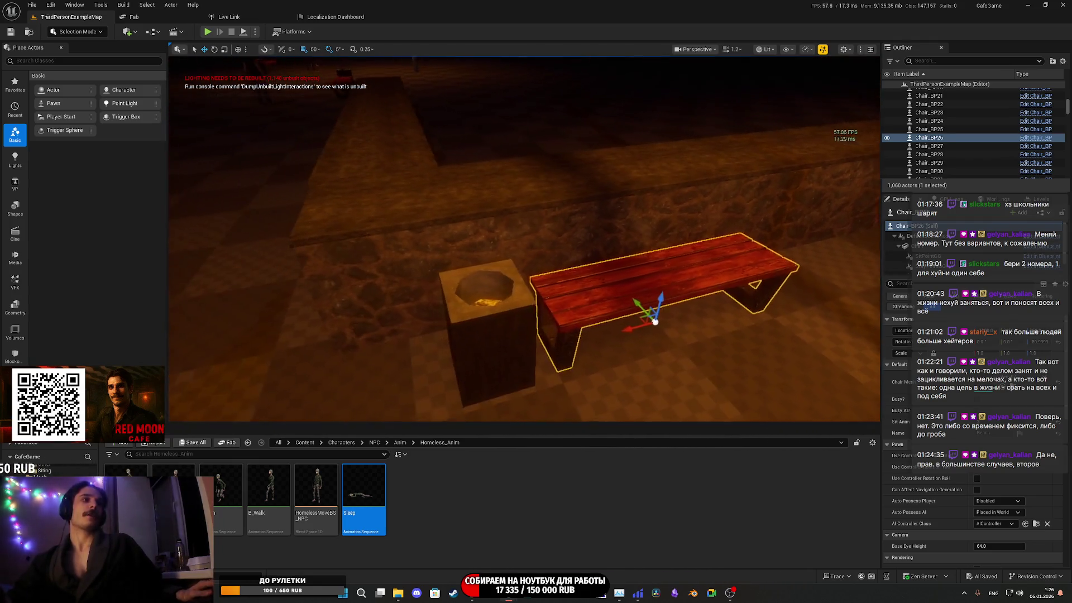
{"action": "scroll", "coordinate": [479, 354], "scroll_direction": "down", "scroll_amount": 5}
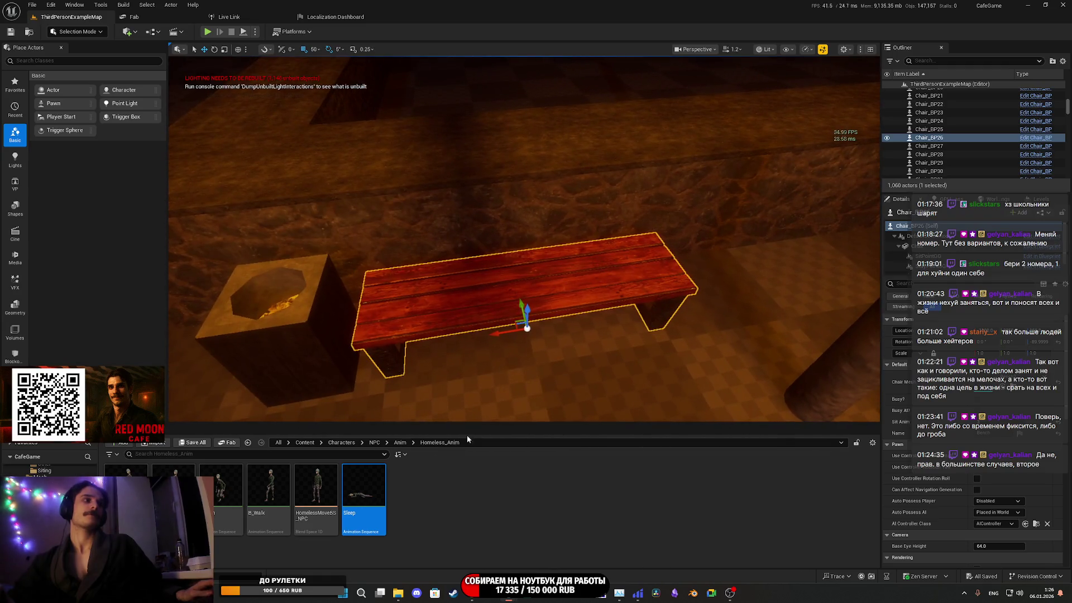
{"action": "mouse_move", "coordinate": [363, 499]}
{"action": "left_mouse_down"}
{"action": "mouse_move", "coordinate": [530, 302]}
{"action": "mouse_move", "coordinate": [631, 310]}
{"action": "left_mouse_up"}
{"action": "mouse_move", "coordinate": [525, 223]}
{"action": "left_mouse_down"}
{"action": "mouse_move", "coordinate": [525, 313]}
{"action": "mouse_move", "coordinate": [534, 308]}
{"action": "left_mouse_up"}
{"action": "key", "text": "w"}
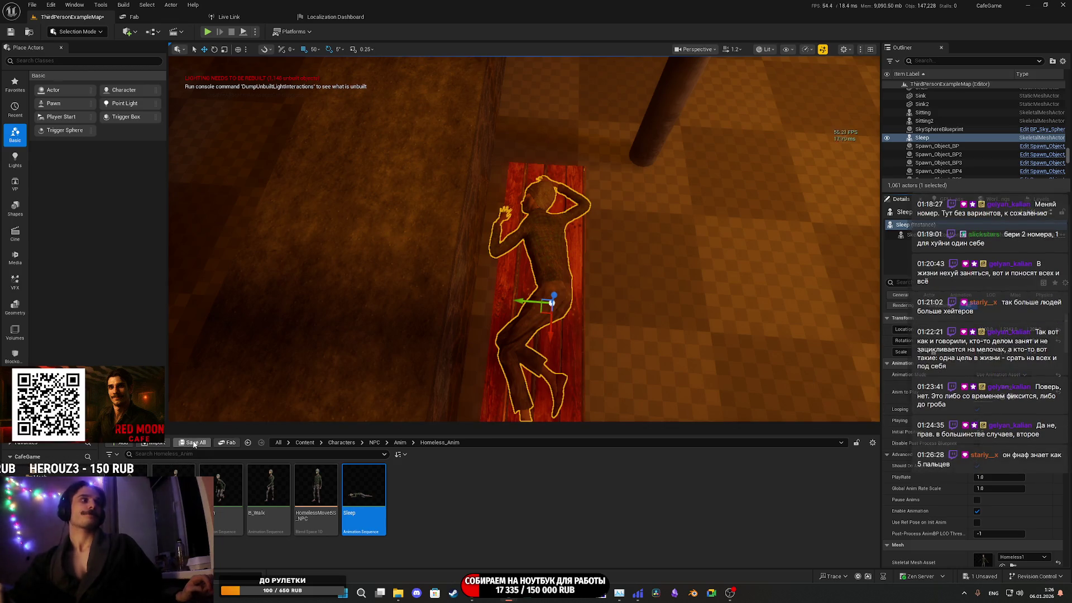
Save all changes to the map
{"action": "left_click", "coordinate": [193, 443]}
{"action": "left_click", "coordinate": [603, 391]}
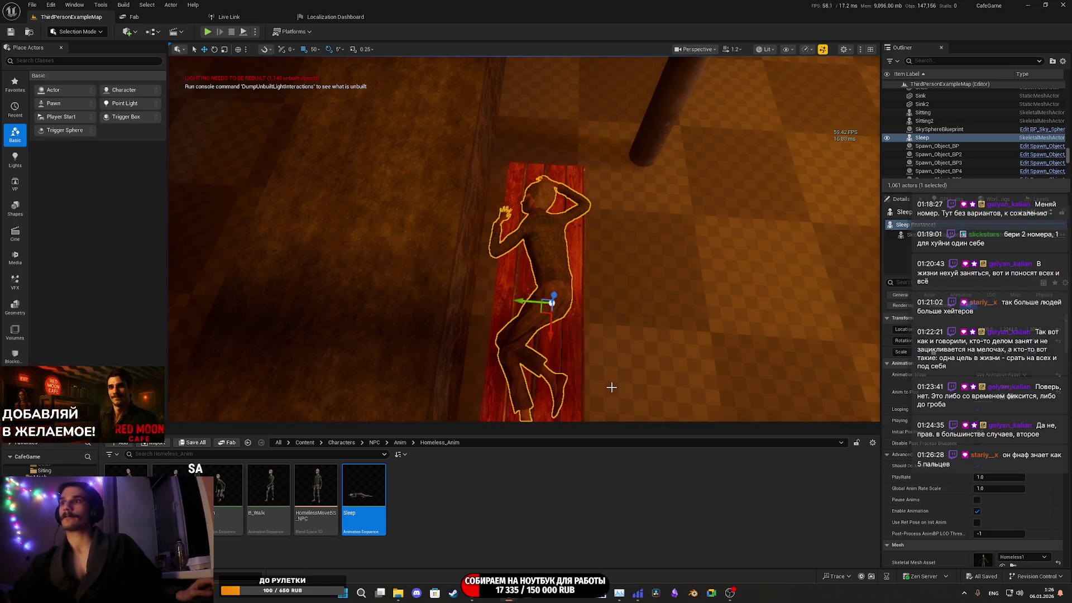
{"action": "mouse_move", "coordinate": [734, 346]}
{"action": "left_mouse_down"}
{"action": "mouse_move", "coordinate": [734, 335]}
{"action": "mouse_move", "coordinate": [734, 411]}
{"action": "mouse_move", "coordinate": [789, 351]}
{"action": "left_mouse_up"}
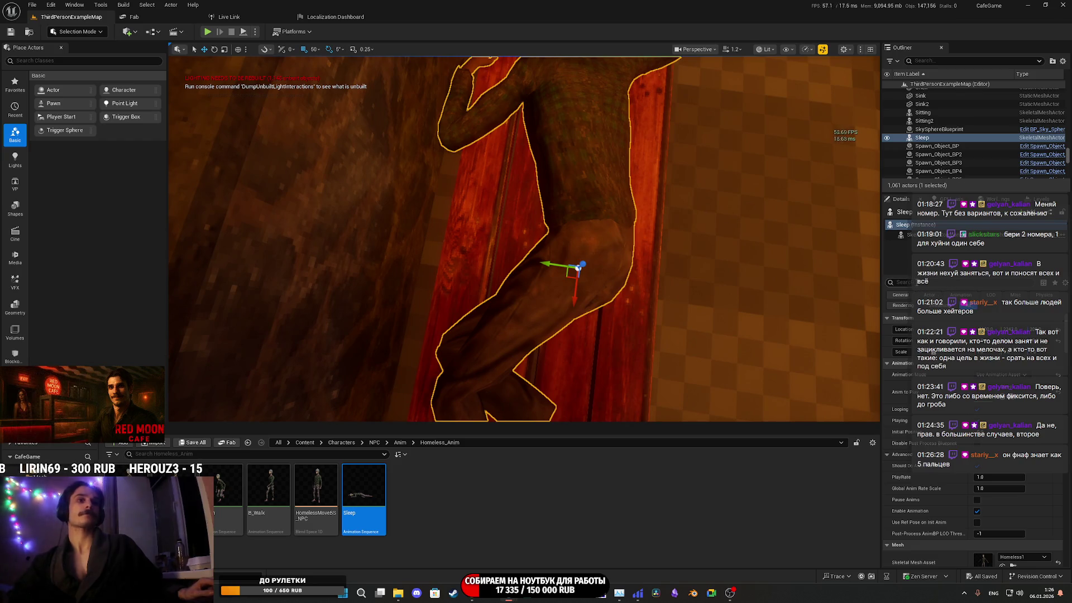
Set the sleeping character's Bounds Scale to 1.5 and save the map
{"action": "type", "text": "scale"}
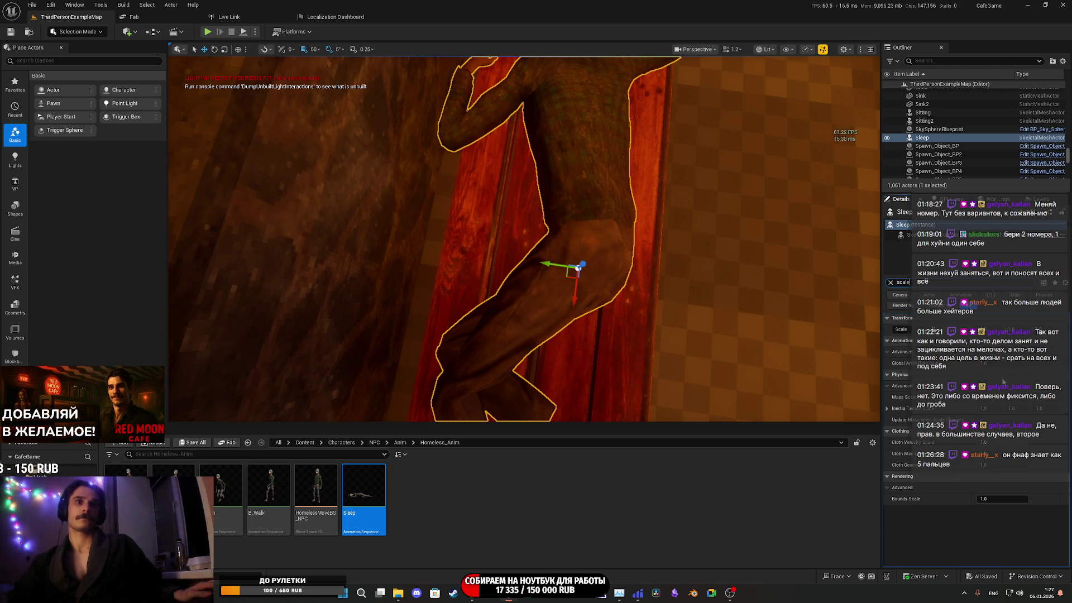
{"action": "left_click_drag", "start_coordinate": [1003, 499], "coordinate": [1019, 499]}
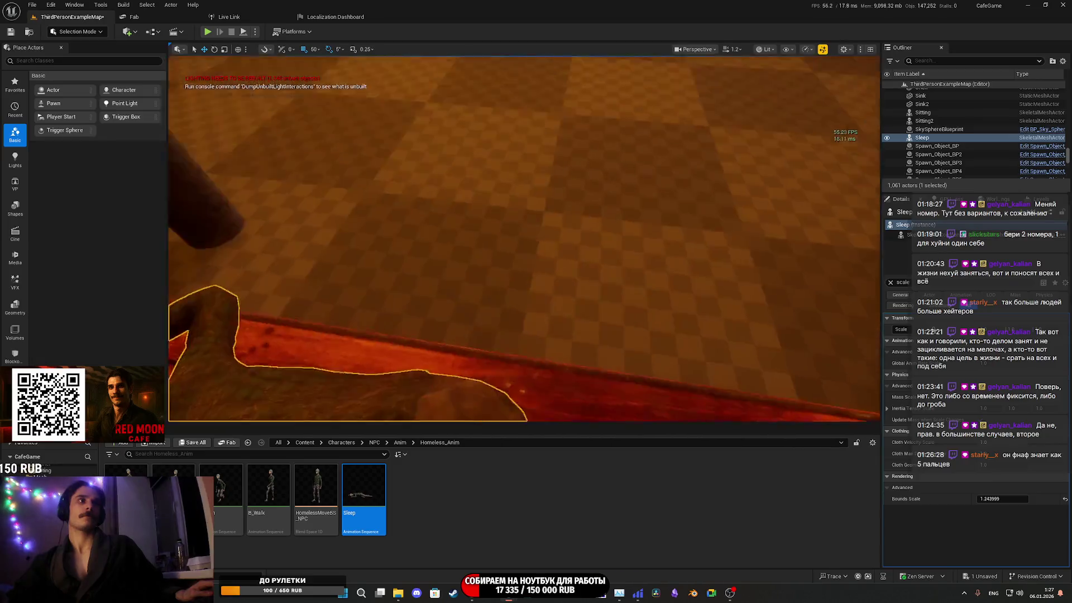
{"action": "left_click", "coordinate": [1065, 499]}
{"action": "left_click_drag", "start_coordinate": [682, 354], "coordinate": [682, 293]}
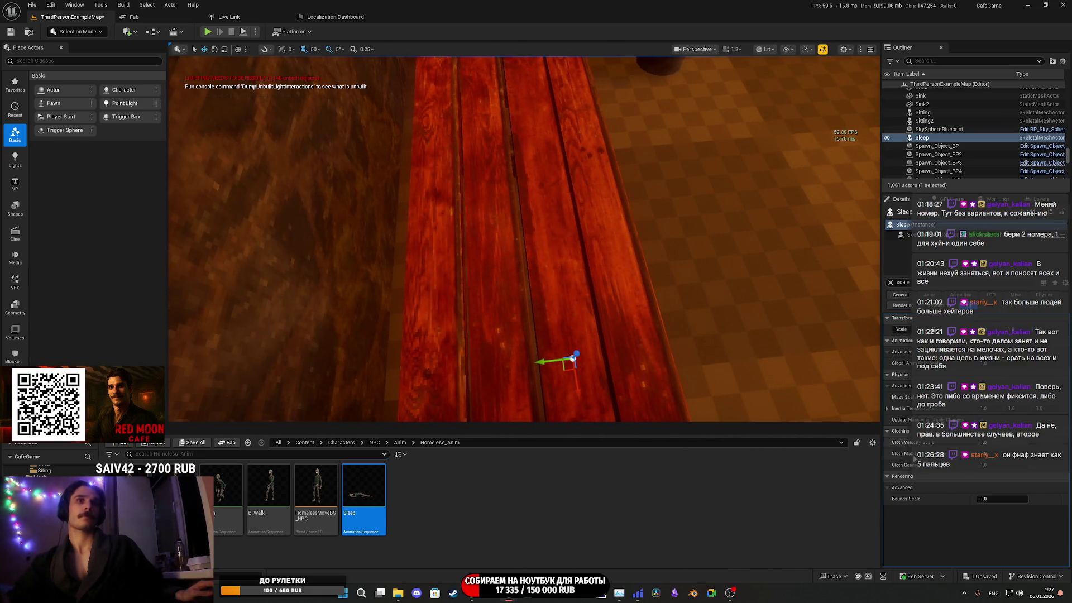
{"action": "left_click_drag", "start_coordinate": [995, 499], "coordinate": [1005, 499]}
{"action": "left_click", "coordinate": [1005, 499]}
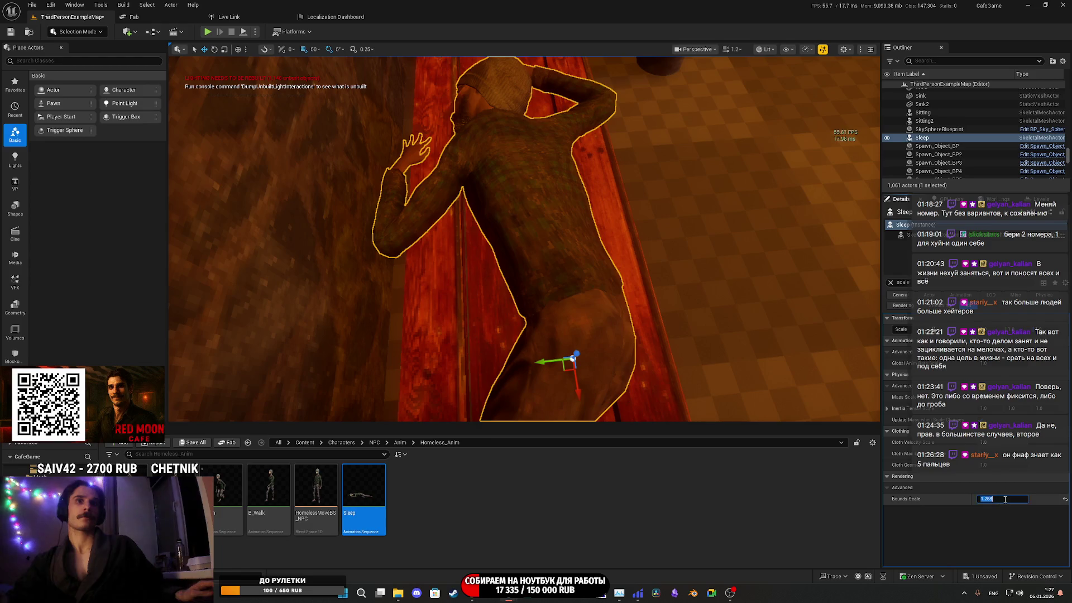
{"action": "type", "text": "1"}
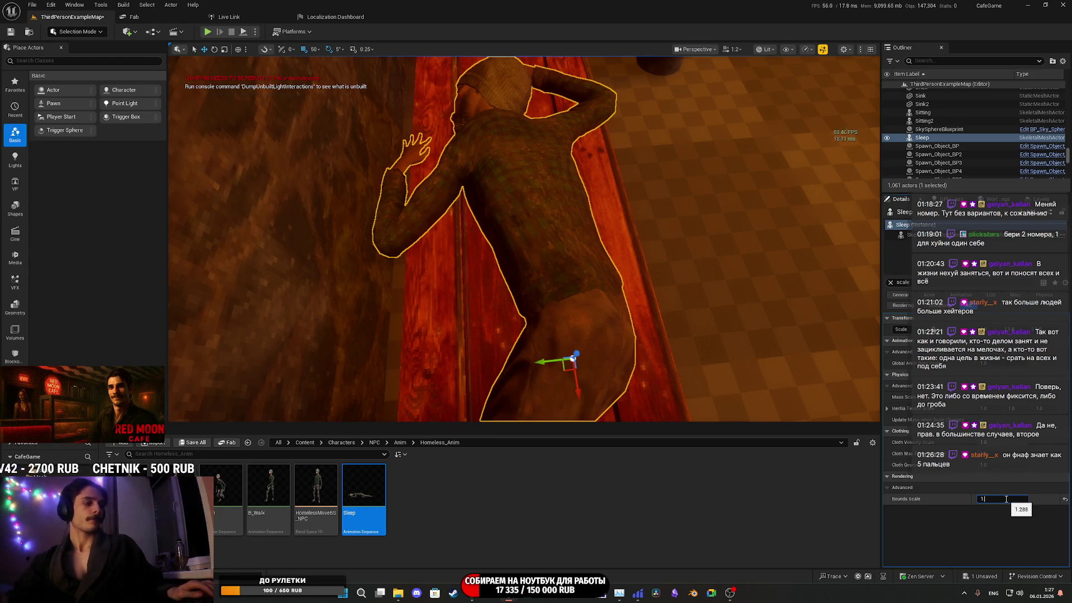
{"action": "type", "text": ".5"}
{"action": "key", "text": "Return"}
{"action": "left_click", "coordinate": [194, 442]}
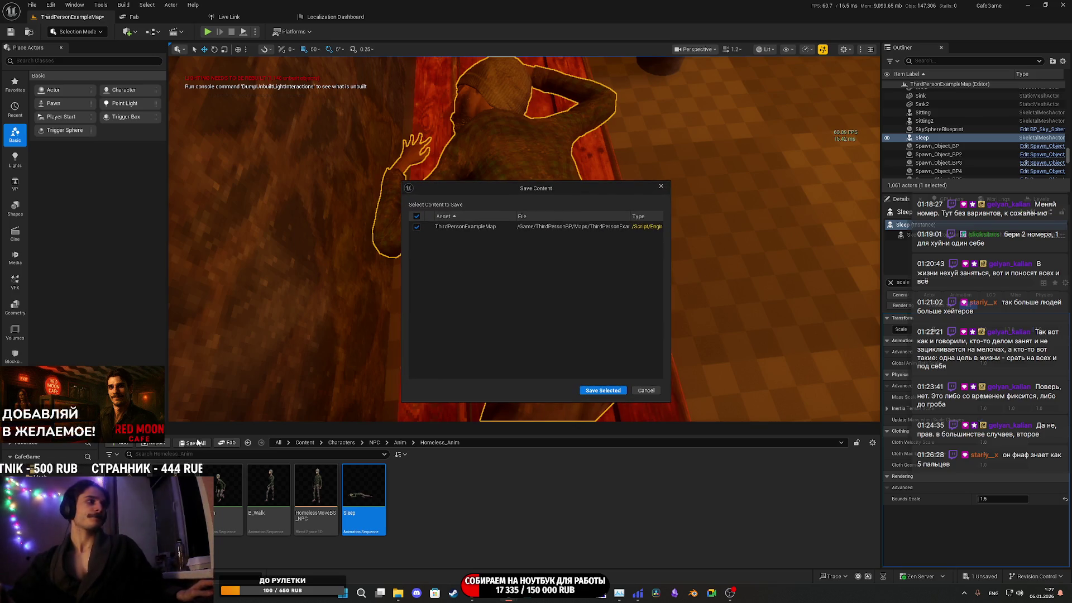
{"action": "left_click", "coordinate": [602, 390]}
{"action": "scroll", "coordinate": [638, 320], "scroll_direction": "up", "scroll_amount": 2}
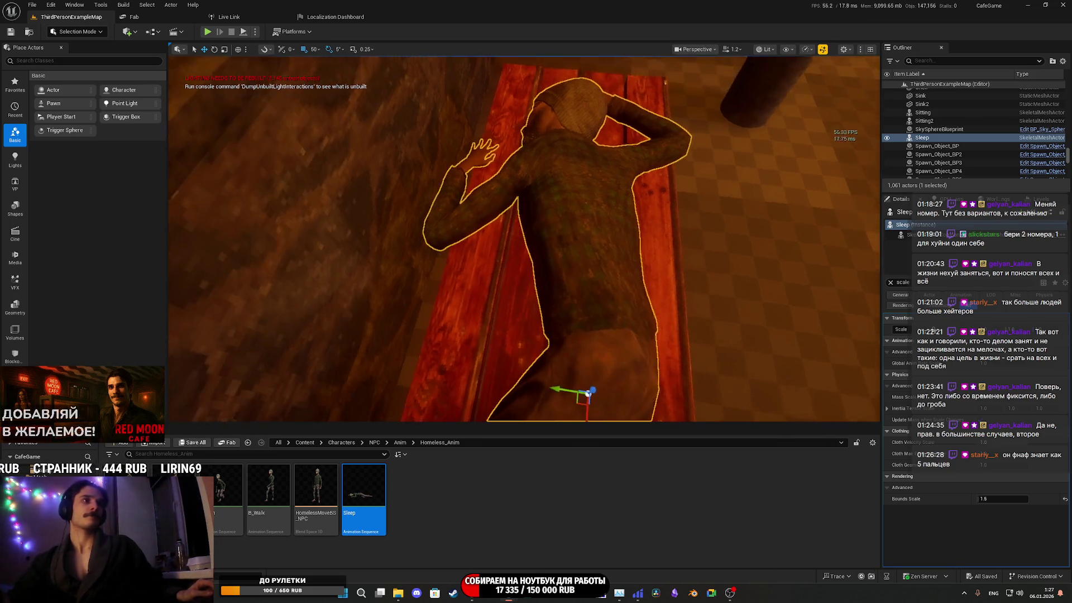
{"action": "scroll", "coordinate": [637, 320], "scroll_direction": "down", "scroll_amount": 2}
Toggle a setting on the bench, save the map, and expand the viewport full screen
{"action": "left_click", "coordinate": [598, 313]}
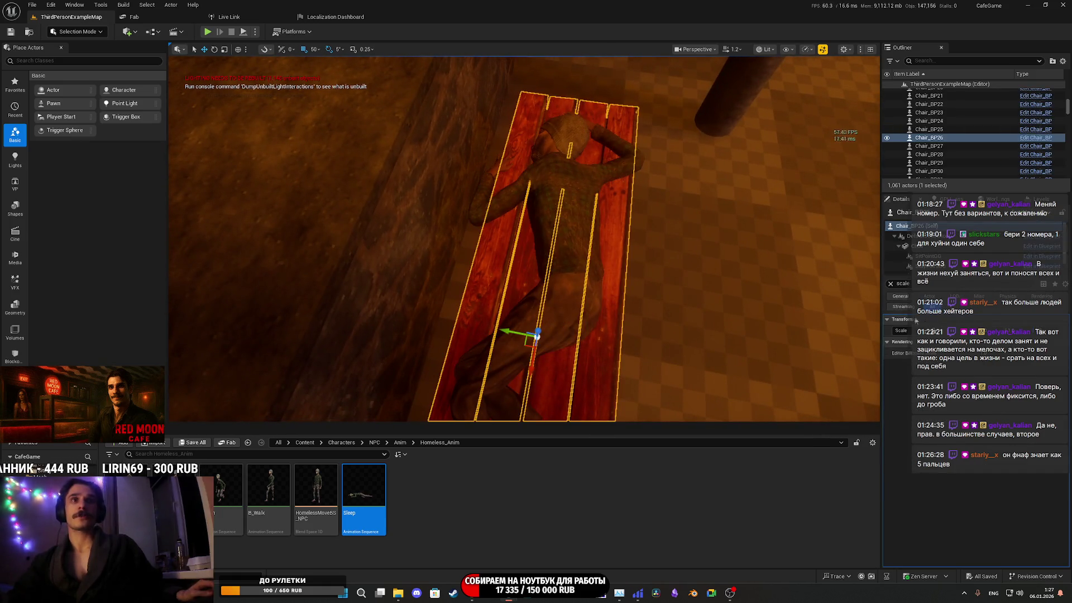
{"action": "left_click", "coordinate": [891, 283]}
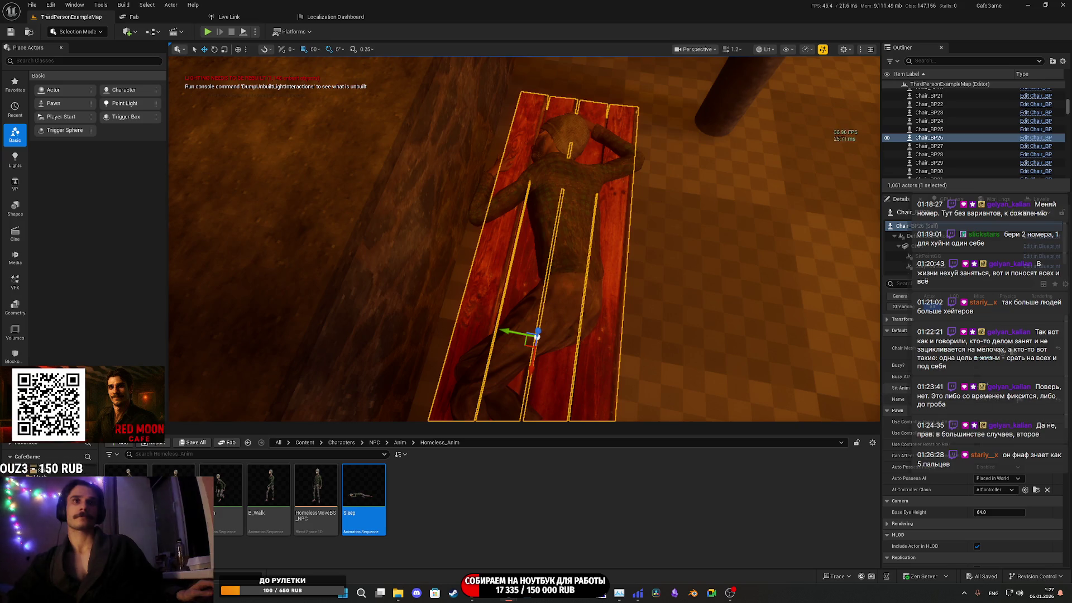
{"action": "left_click", "coordinate": [978, 368]}
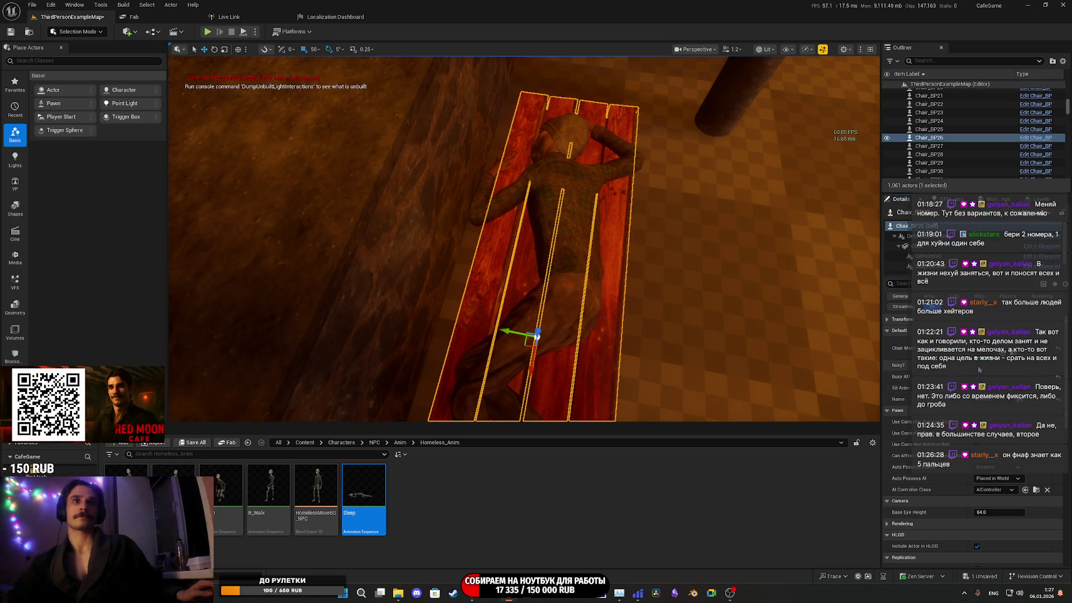
{"action": "left_click", "coordinate": [191, 442]}
{"action": "left_click", "coordinate": [596, 481]}
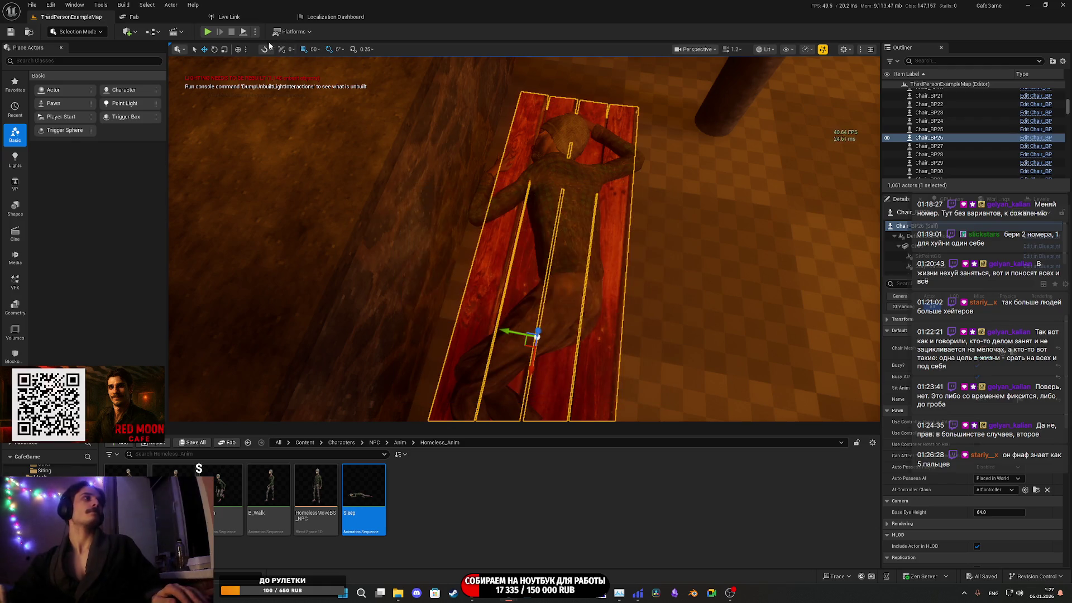
{"action": "left_click", "coordinate": [207, 31]}
{"action": "key", "text": "F11"}
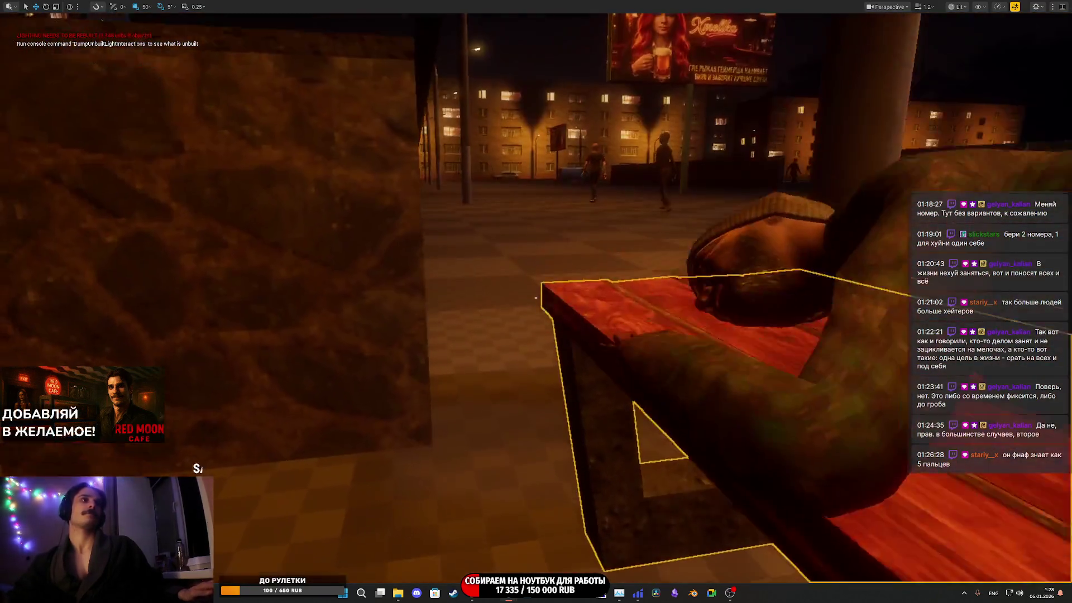
{"action": "left_click_drag", "start_coordinate": [536, 298], "coordinate": [536, 297]}
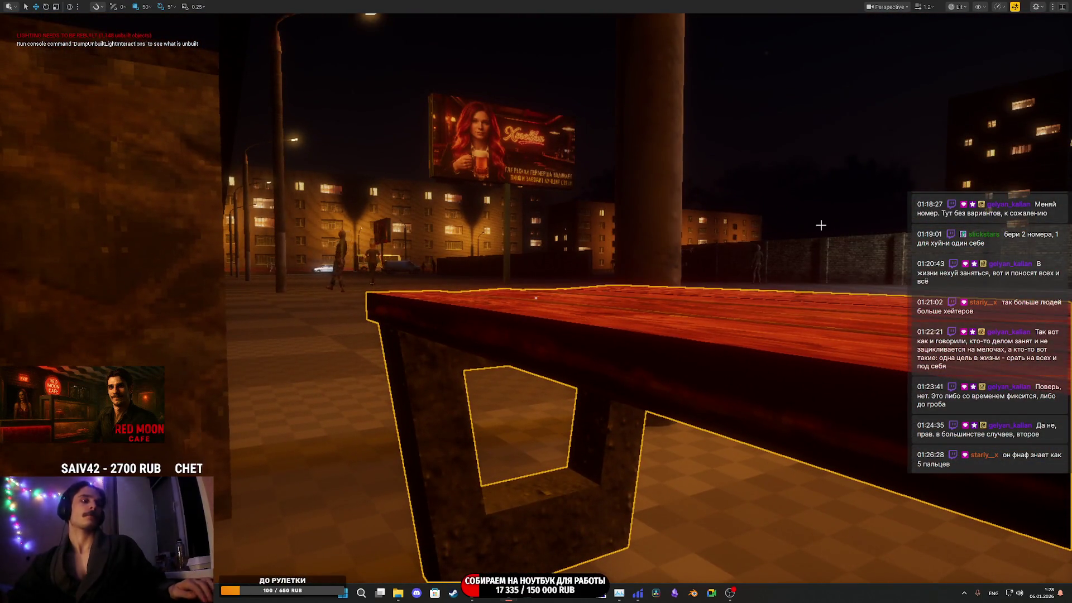
{"action": "key", "text": "alt+p"}
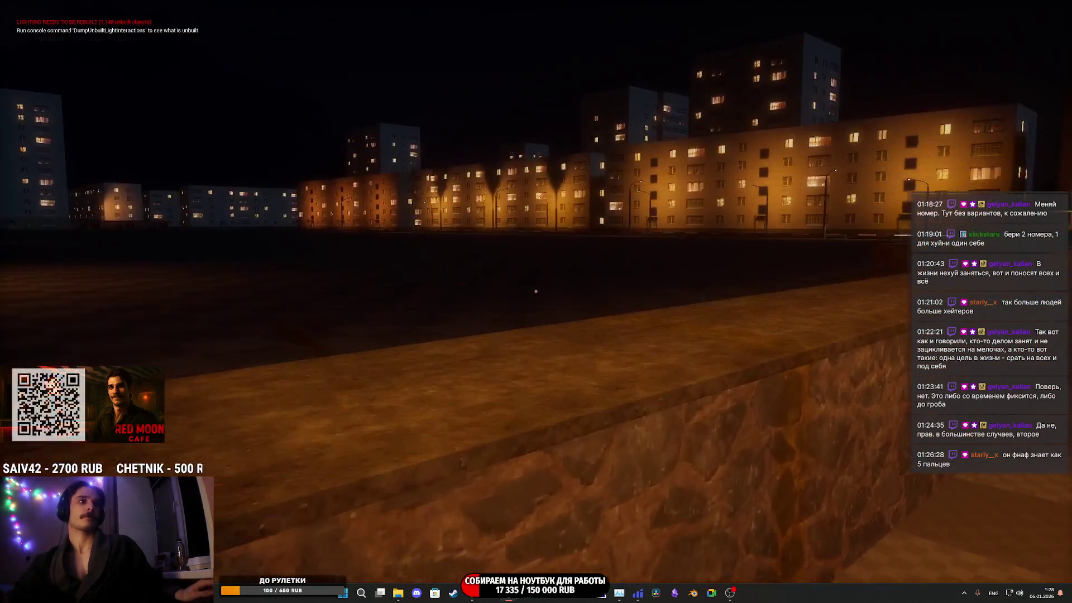
{"action": "mouse_move", "coordinate": [535, 291]}
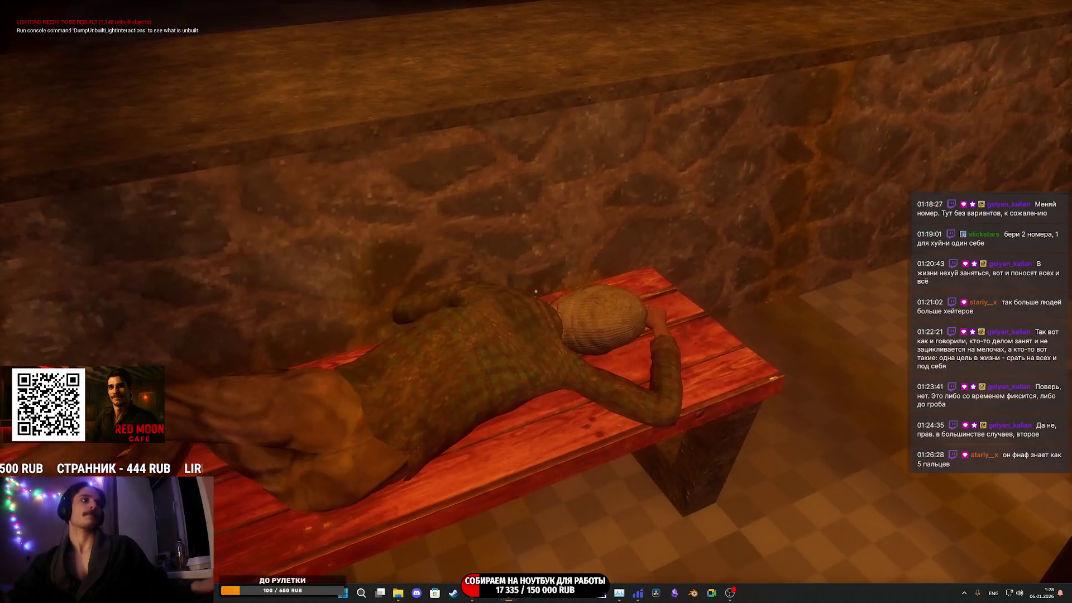
{"action": "key", "text": "Escape"}
{"action": "scroll", "coordinate": [943, 437], "scroll_direction": "down", "scroll_amount": 10}
{"action": "scroll", "coordinate": [970, 441], "scroll_direction": "down", "scroll_amount": 10}
{"action": "scroll", "coordinate": [970, 441], "scroll_direction": "up", "scroll_amount": 4}
{"action": "left_click", "coordinate": [902, 282]}
{"action": "type", "text": "sca"}
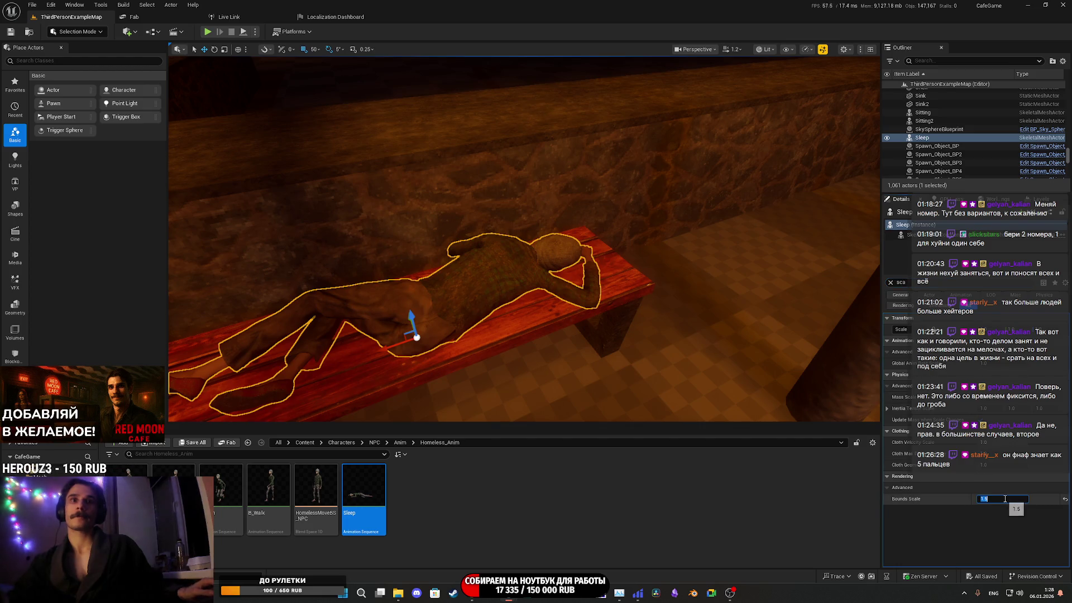
Commit Bounds Scale 2.0 on the sleeping character and save the map
{"action": "key", "text": "Return"}
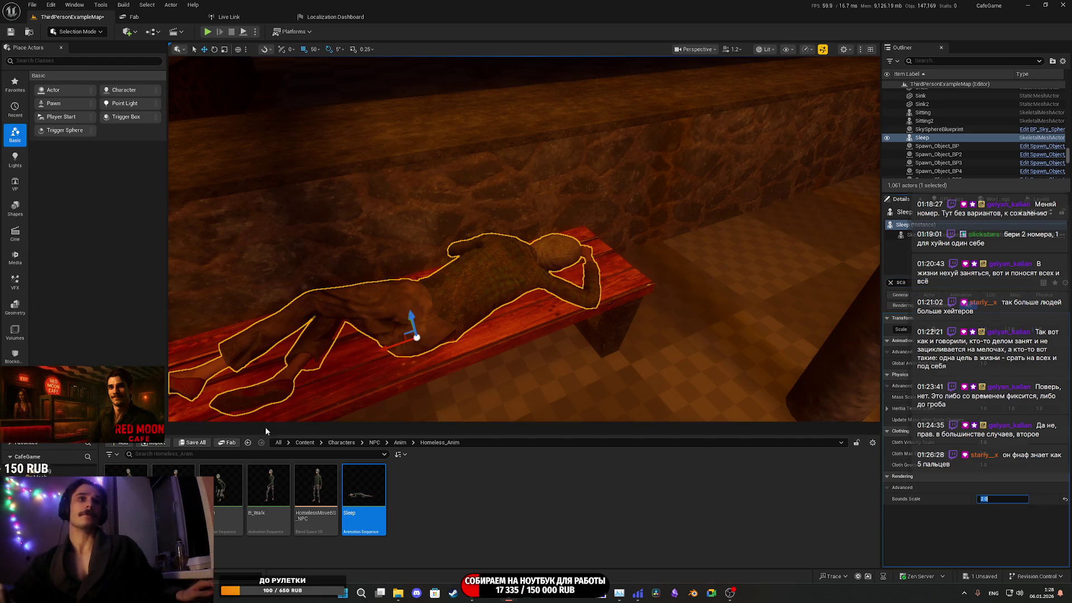
{"action": "left_click", "coordinate": [187, 443]}
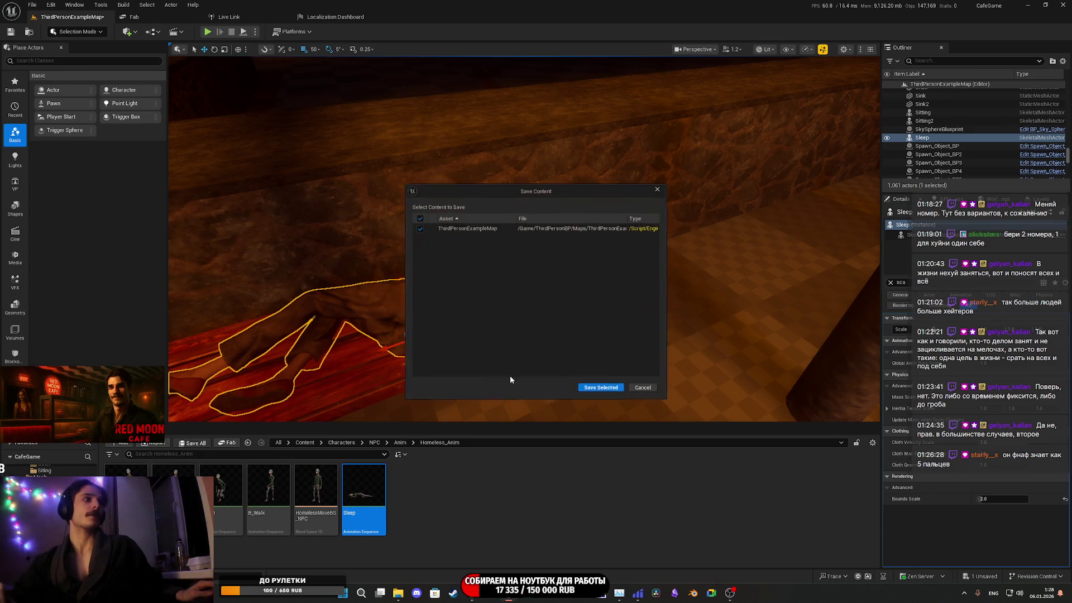
{"action": "left_click", "coordinate": [607, 386]}
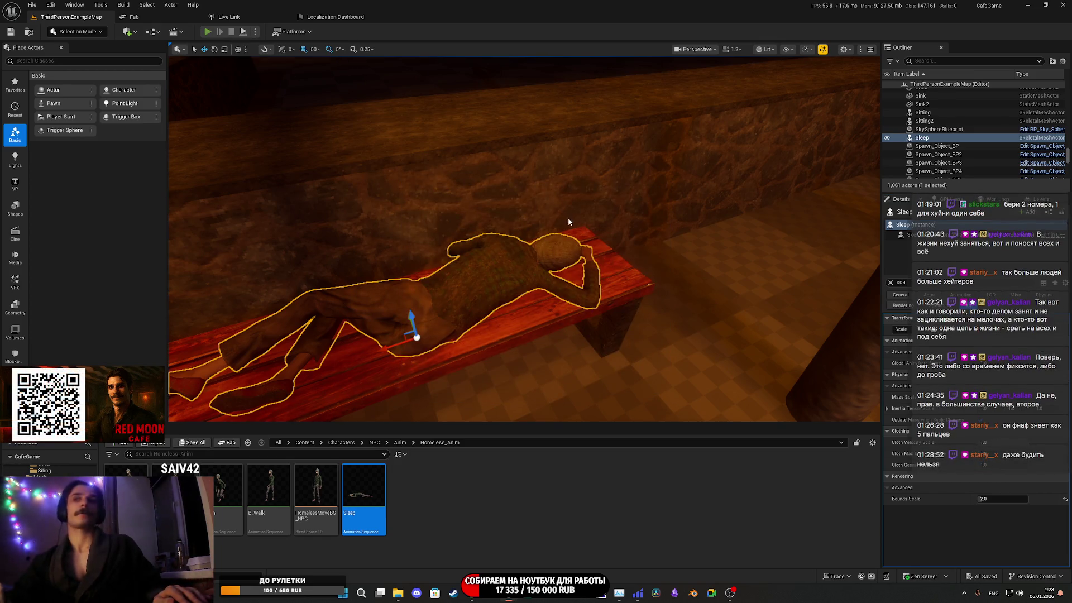
Play-test the level, walking up to the bench to inspect the sleeping character
{"action": "key", "text": "alt+p"}
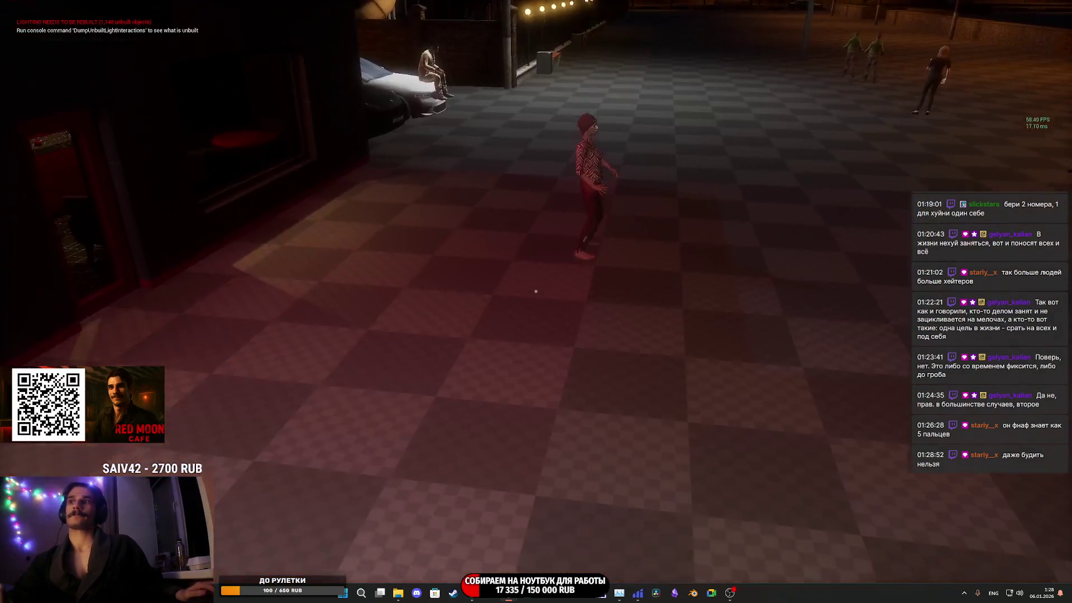
{"action": "key", "text": "w"}
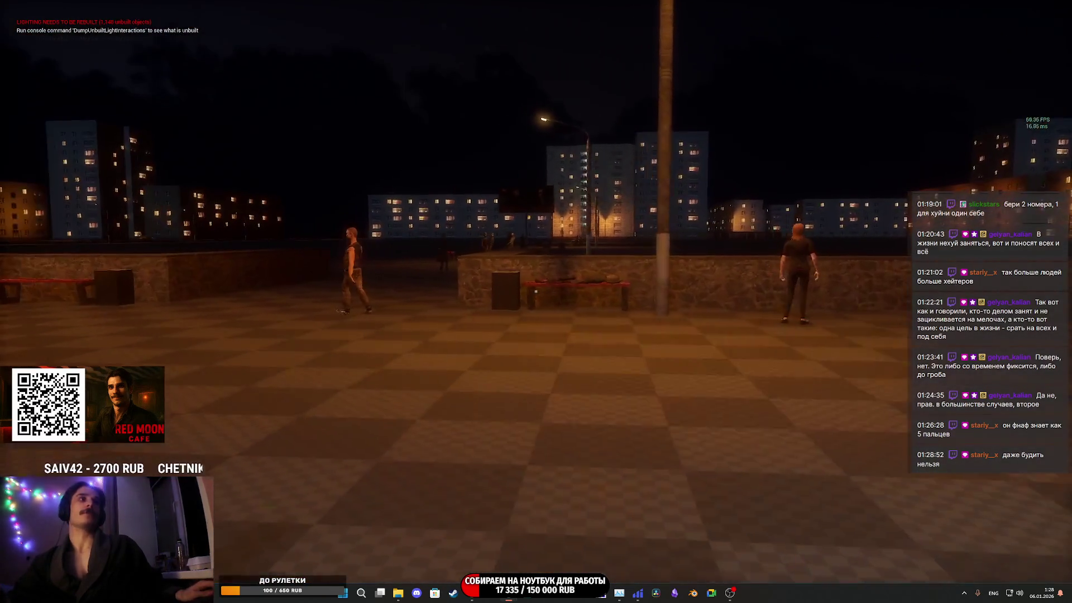
{"action": "key", "text": "w"}
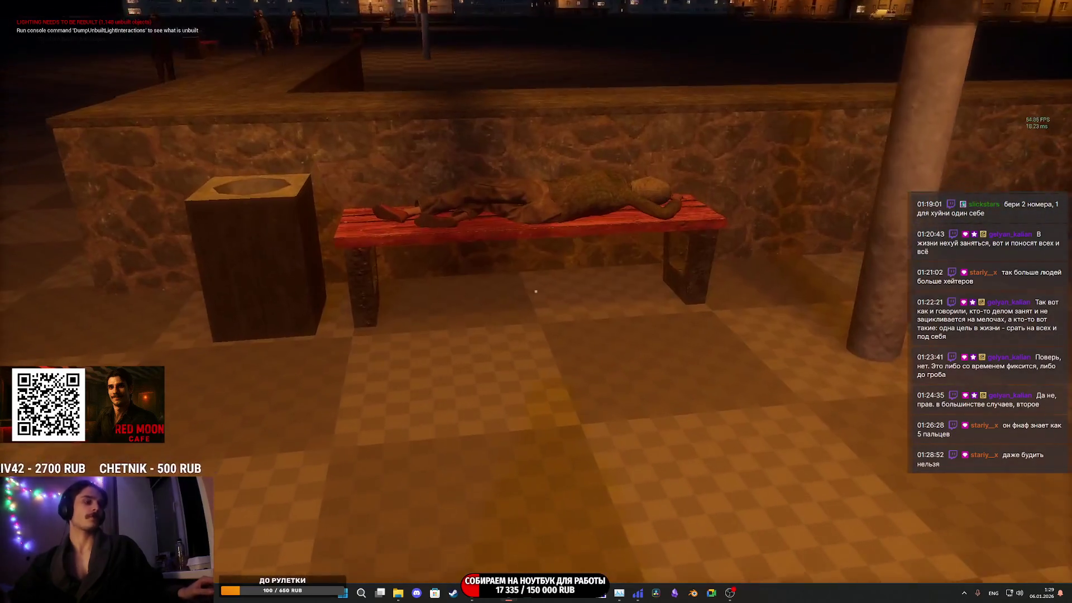
{"action": "key", "text": "w"}
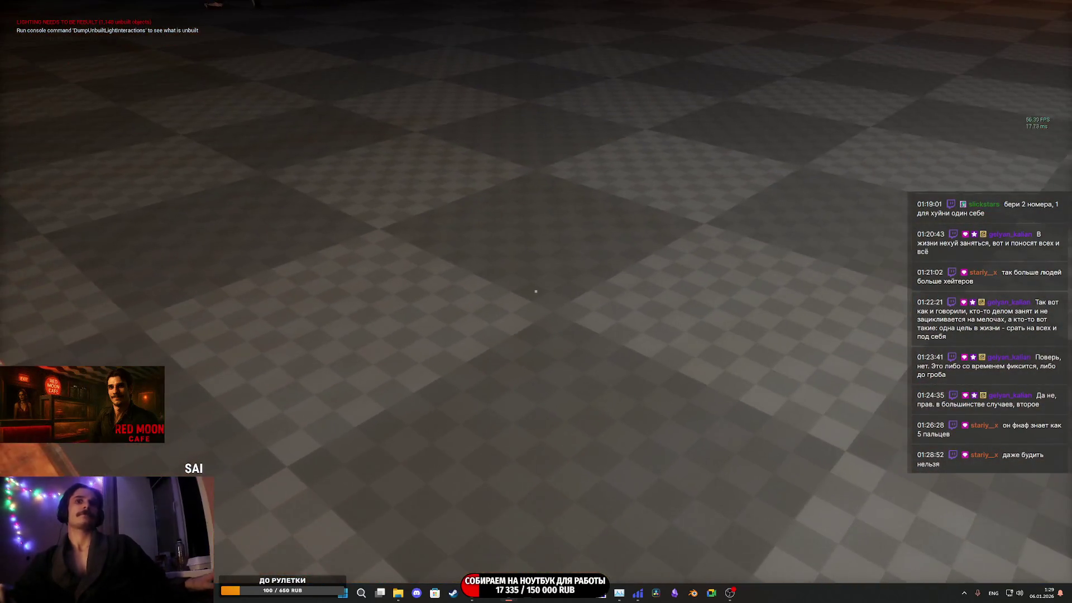
{"action": "key", "text": "Escape"}
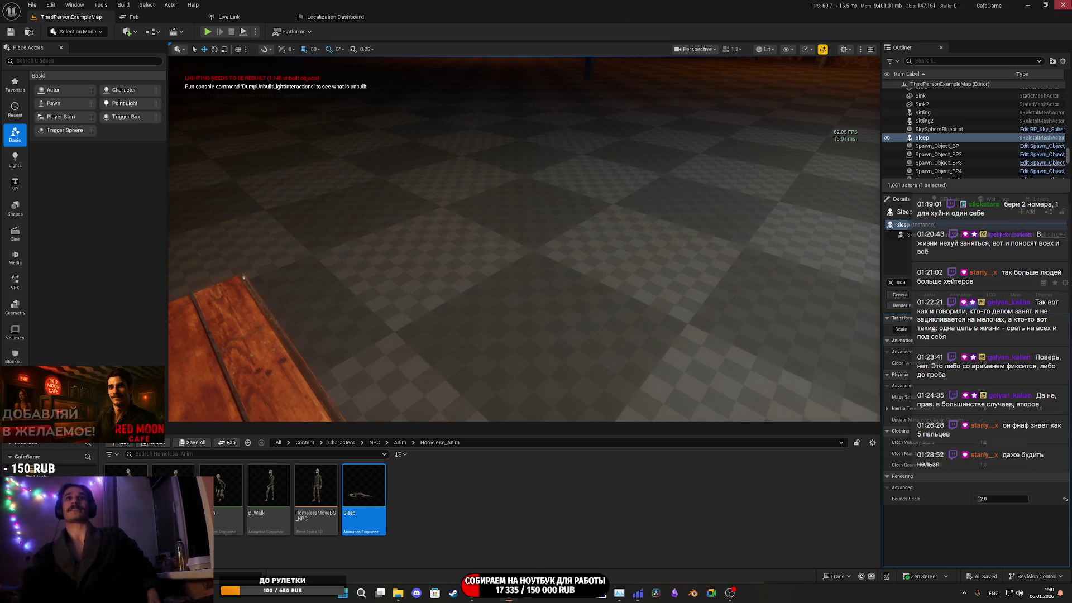
Close the Mixamo sleep-animation page, switch to the Twitch stream manager, then return to Unreal's validation log
{"action": "key", "text": "alt+Tab"}
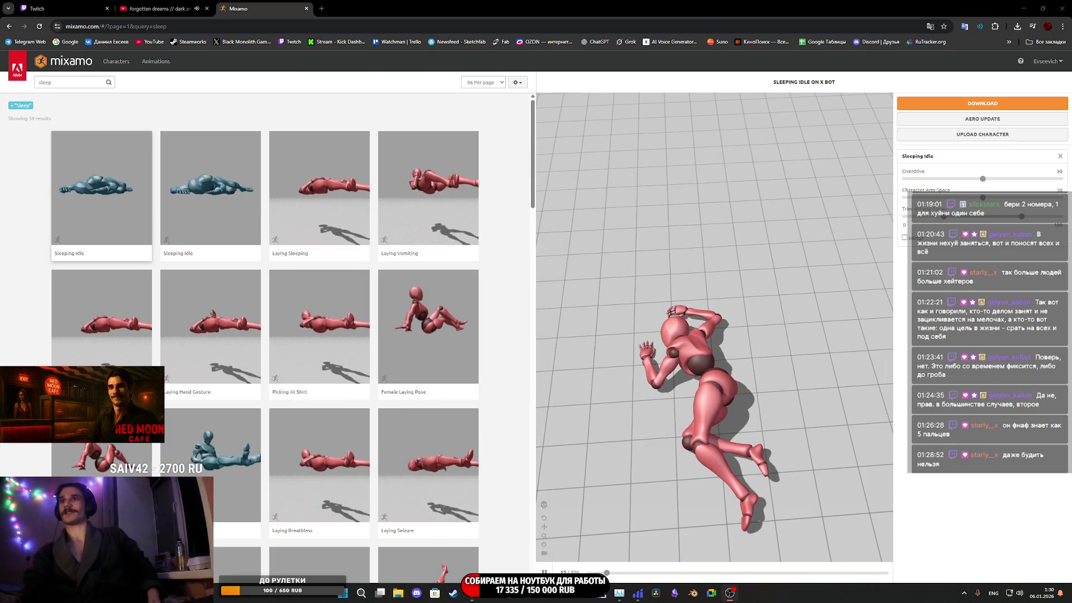
{"action": "left_click", "coordinate": [50, 8]}
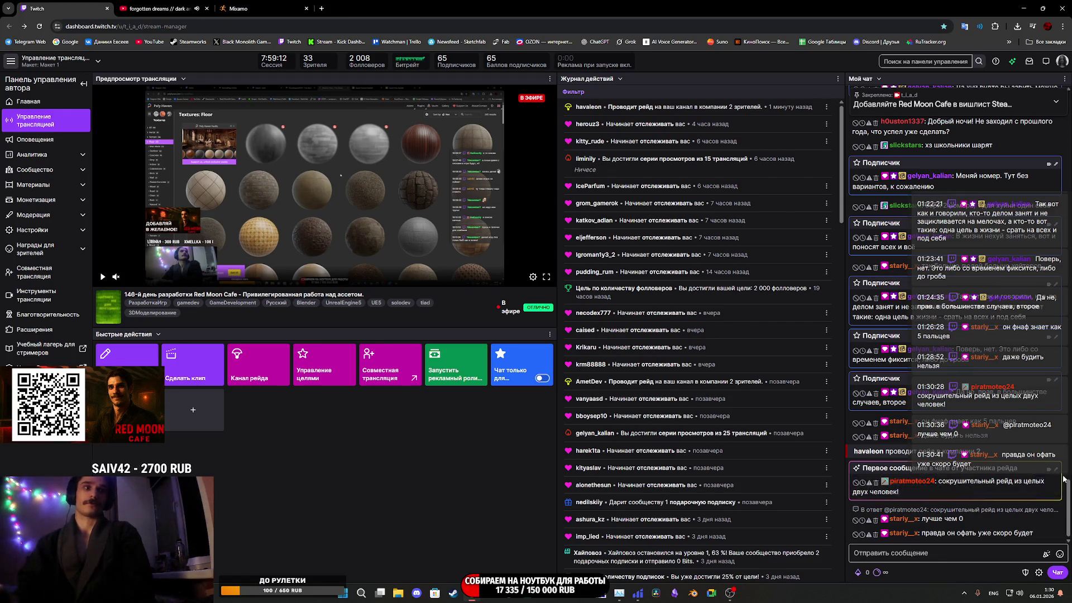
{"action": "mouse_move", "coordinate": [648, 600]}
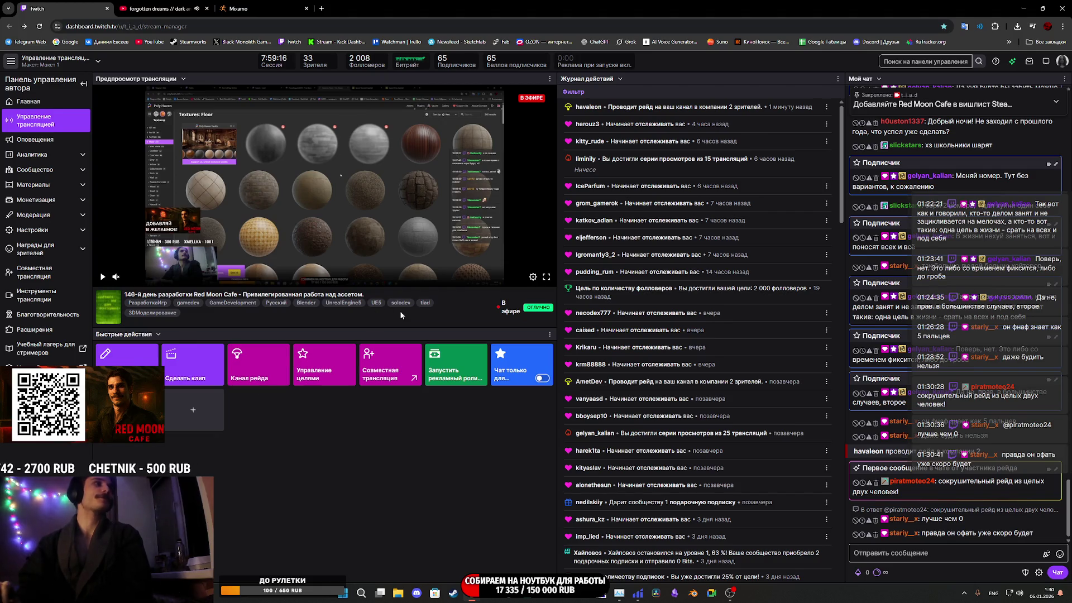
{"action": "left_click", "coordinate": [255, 8]}
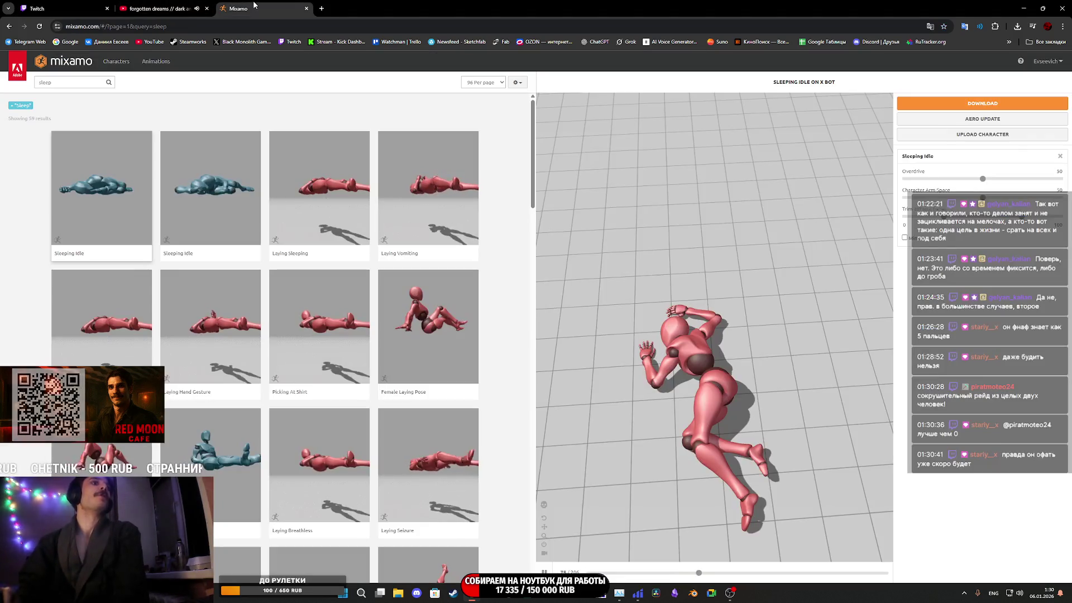
{"action": "left_click", "coordinate": [306, 8]}
{"action": "left_click", "coordinate": [73, 6]}
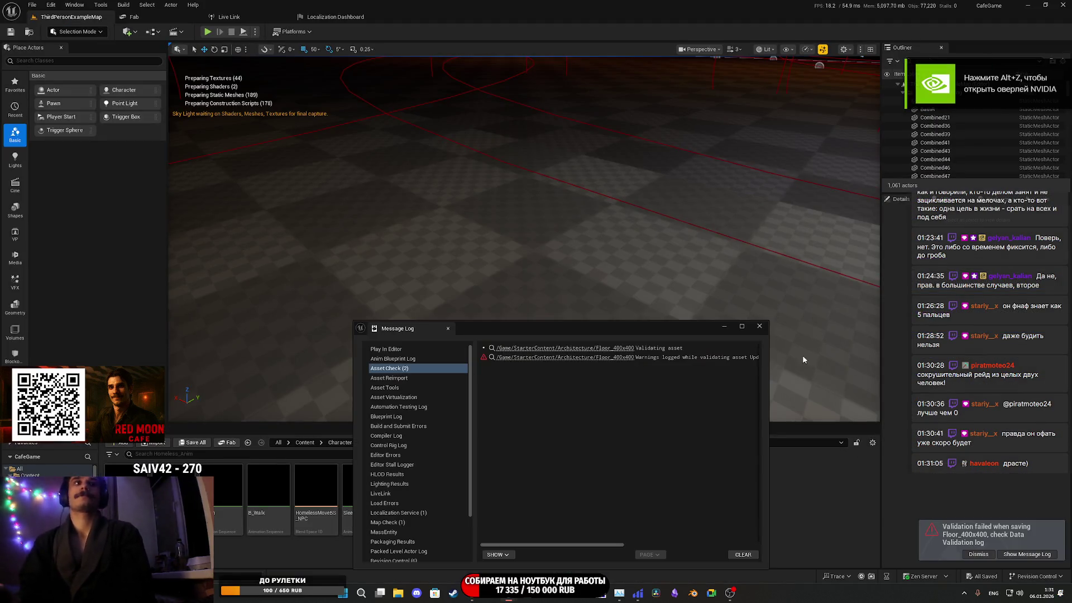
{"action": "left_click", "coordinate": [759, 326]}
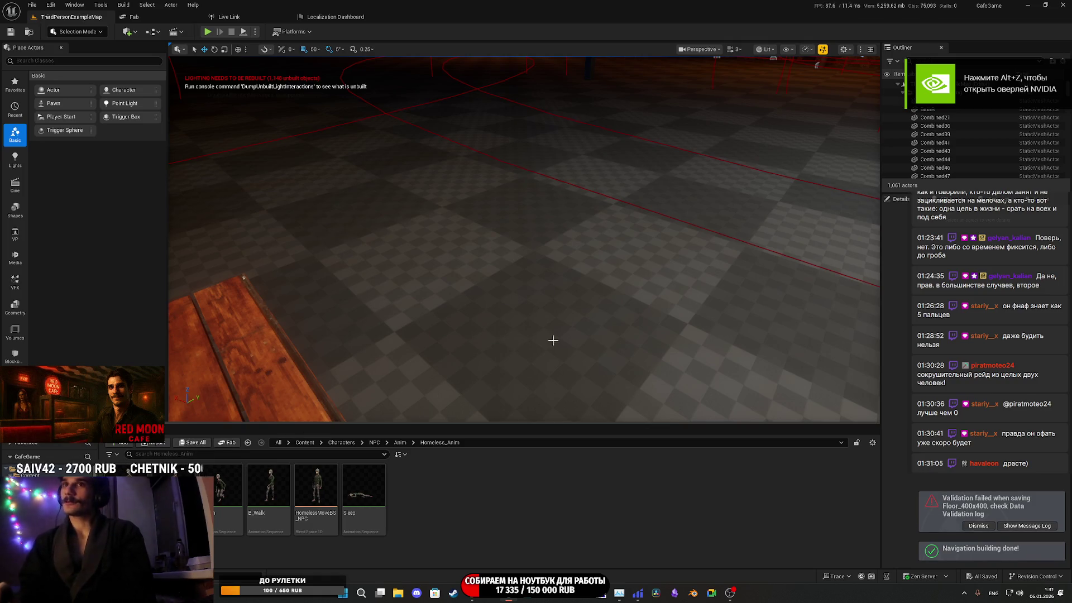
Check the World Settings and its GPU Lightmass options
{"action": "left_click", "coordinate": [54, 6]}
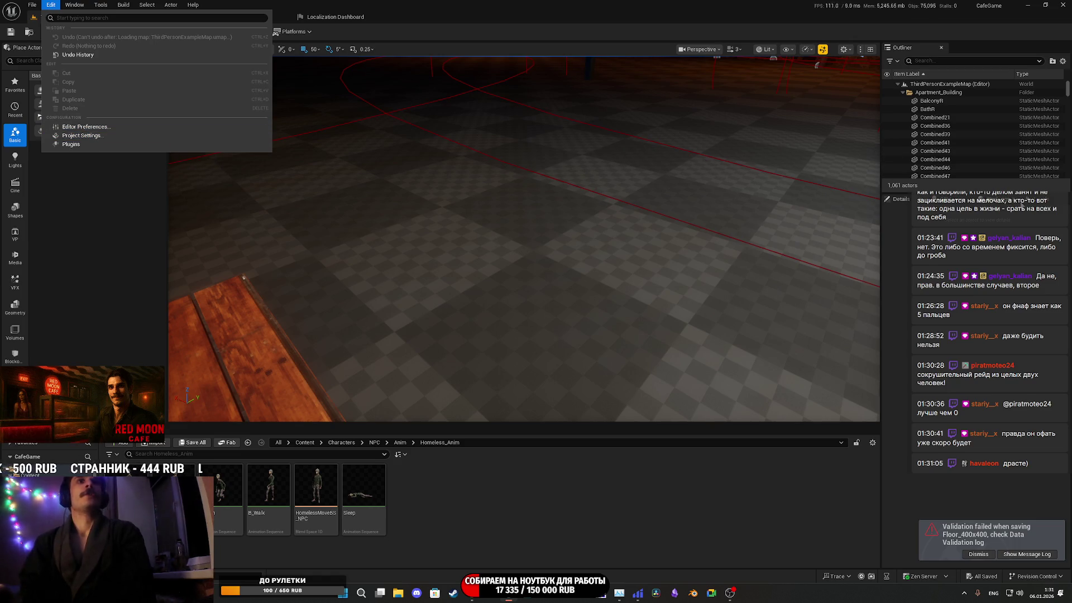
{"action": "left_click", "coordinate": [804, 160]}
{"action": "left_click", "coordinate": [972, 199]}
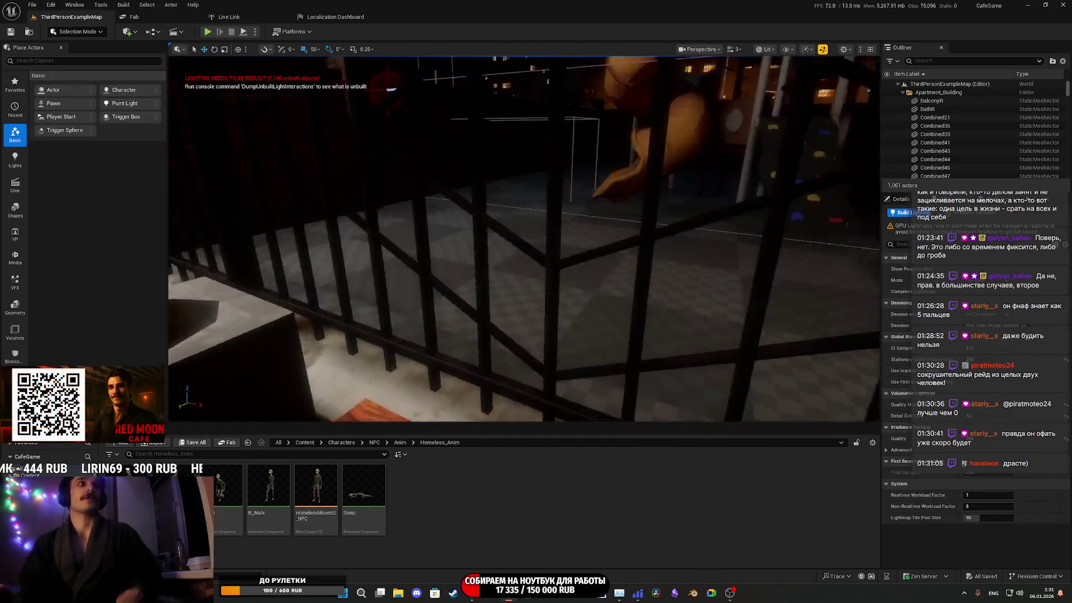
Select the bench Chair_BP24 in the viewport and open its Bench2 static mesh
{"action": "left_click_drag", "start_coordinate": [588, 215], "coordinate": [588, 215]}
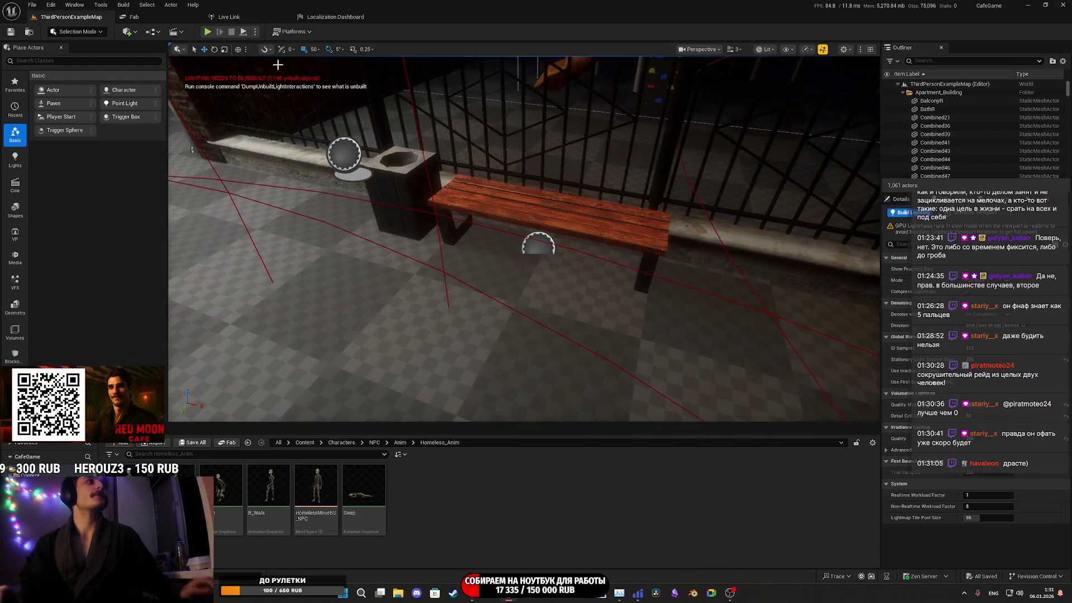
{"action": "left_click", "coordinate": [765, 49]}
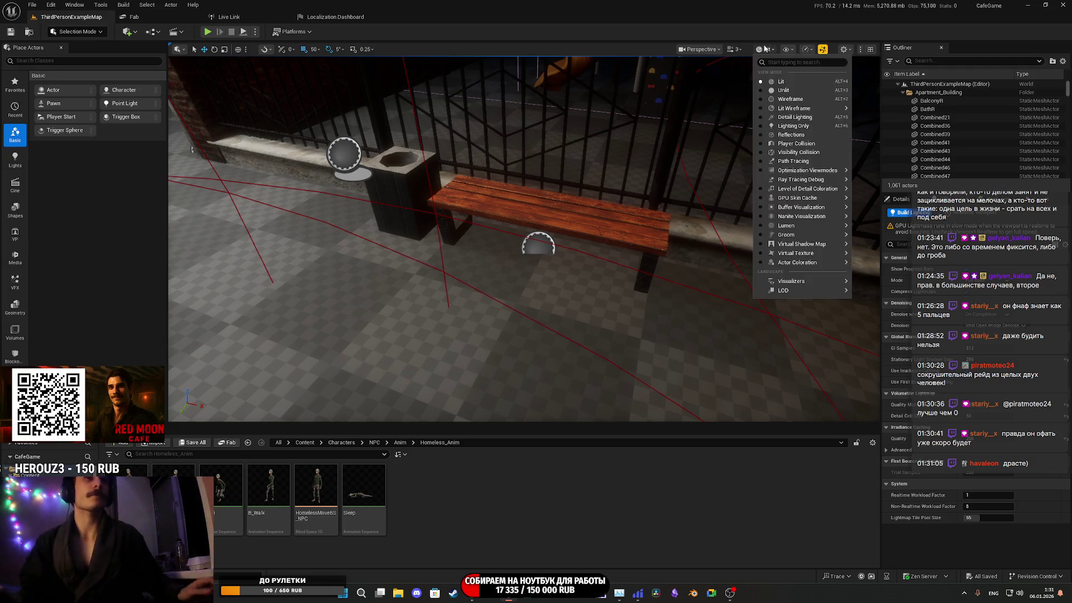
{"action": "left_click", "coordinate": [595, 214]}
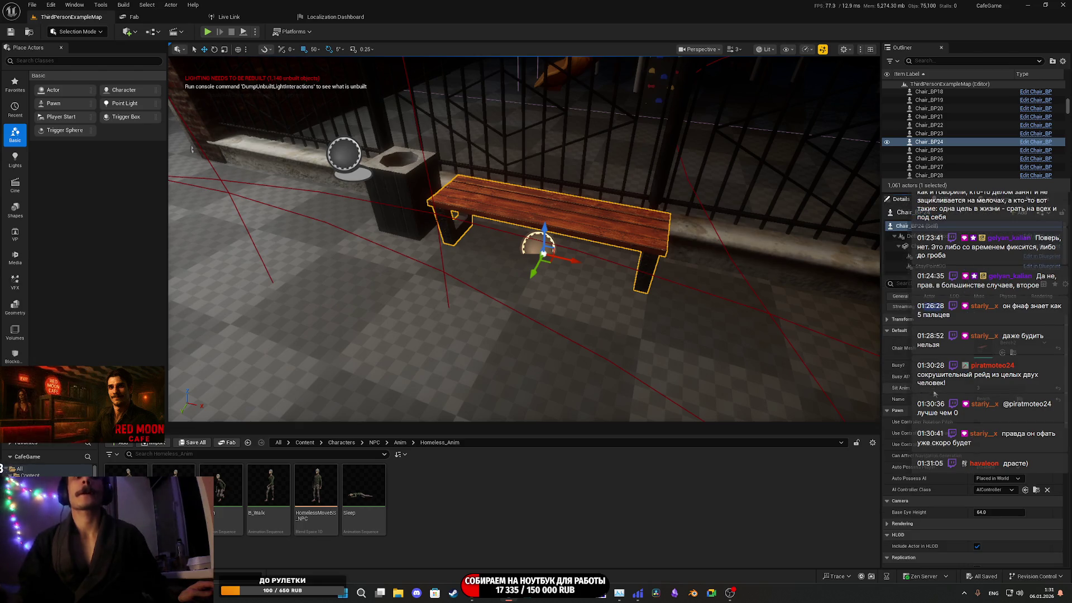
{"action": "scroll", "coordinate": [939, 394], "scroll_direction": "down", "scroll_amount": 5}
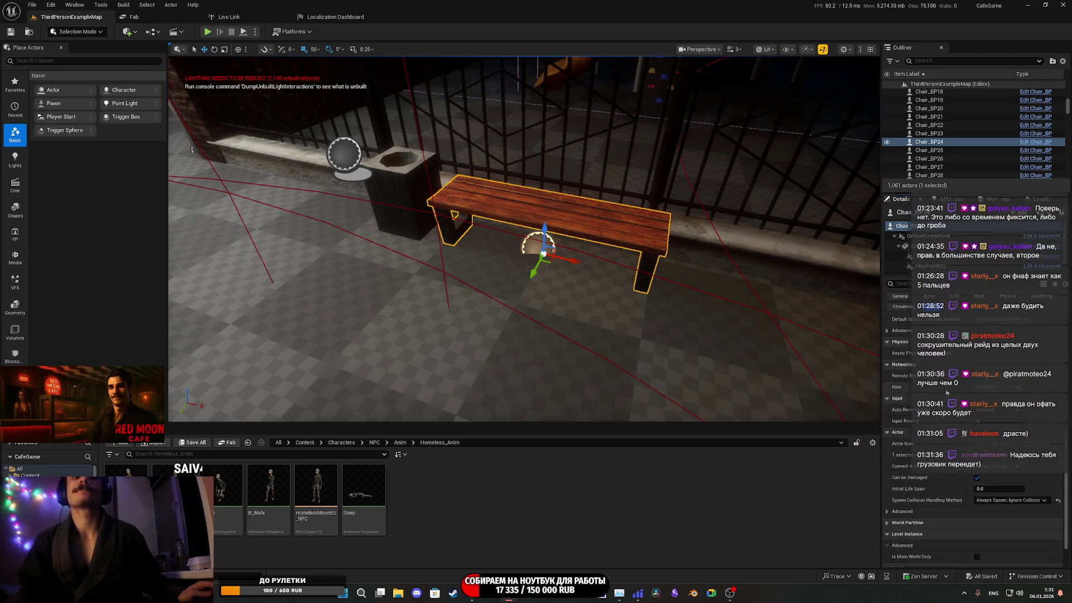
{"action": "scroll", "coordinate": [949, 400], "scroll_direction": "up", "scroll_amount": 5}
{"action": "left_click", "coordinate": [608, 231]}
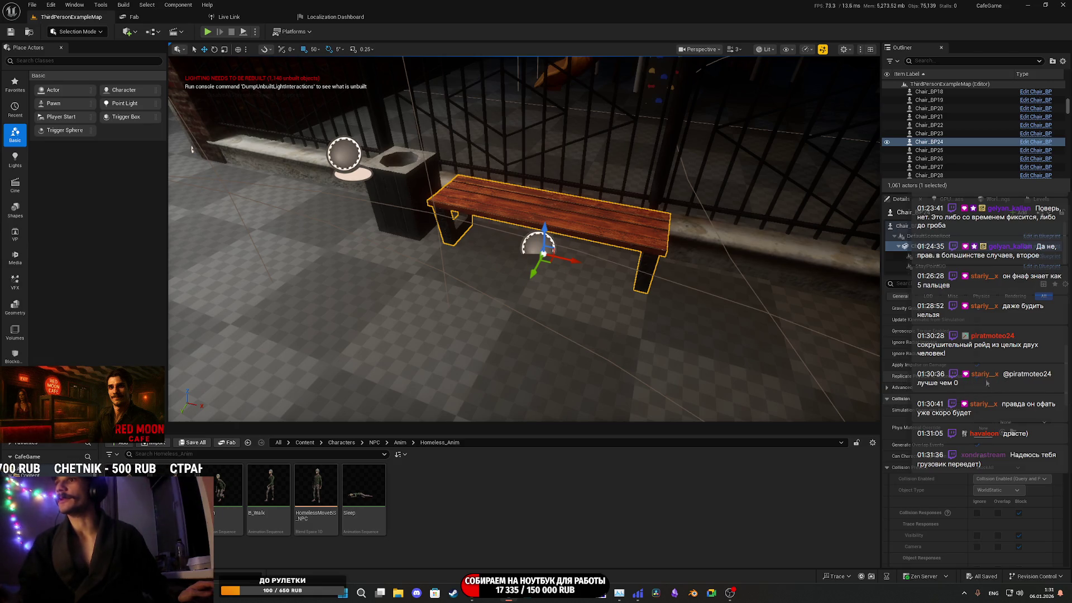
{"action": "scroll", "coordinate": [946, 397], "scroll_direction": "up", "scroll_amount": 8}
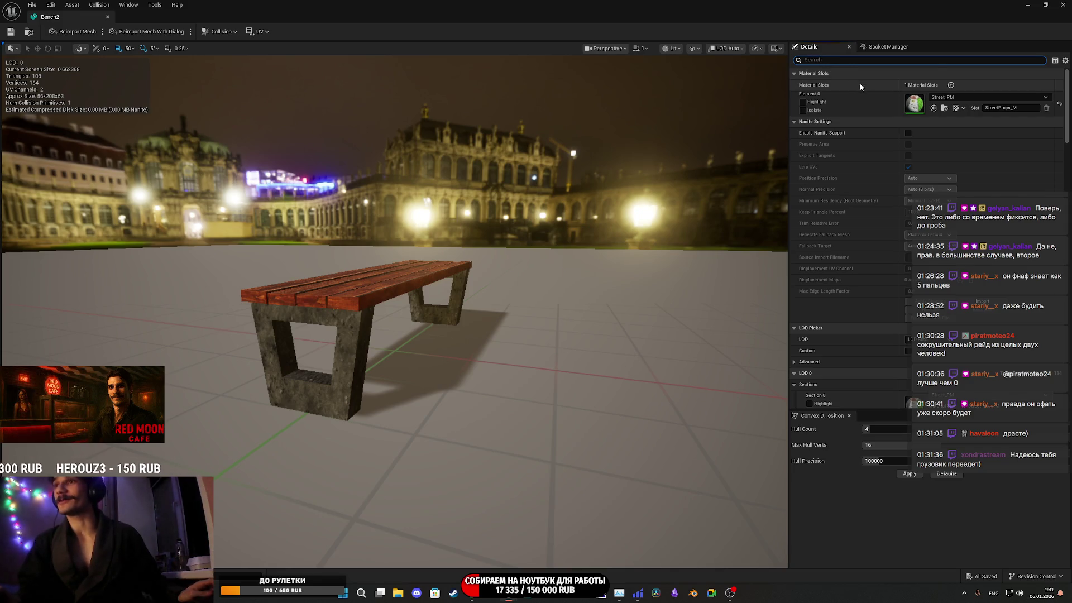
Review Bench2's Light Map Resolution of 4 and its collision settings, then close the mesh editor
{"action": "left_click", "coordinate": [836, 59]}
{"action": "scroll", "coordinate": [834, 191], "scroll_direction": "down", "scroll_amount": 10}
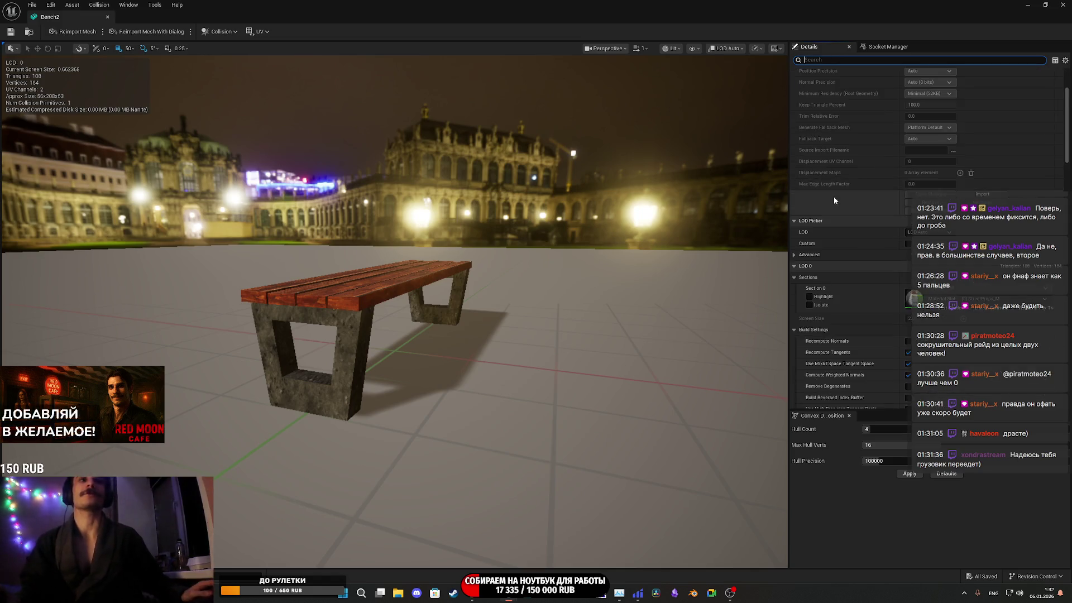
{"action": "scroll", "coordinate": [846, 184], "scroll_direction": "down", "scroll_amount": 10}
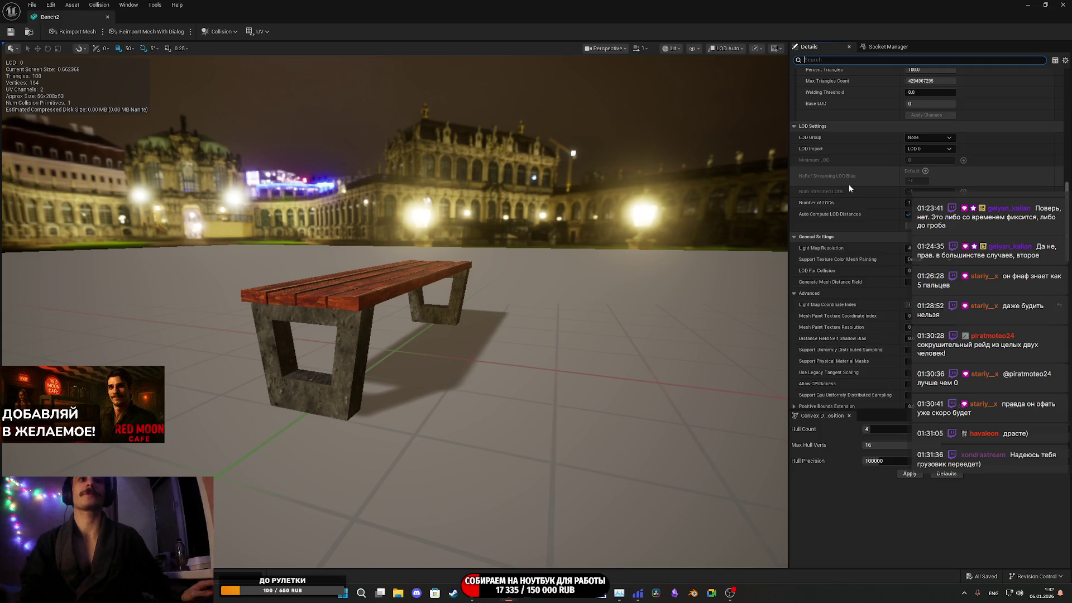
{"action": "scroll", "coordinate": [882, 194], "scroll_direction": "down", "scroll_amount": 10}
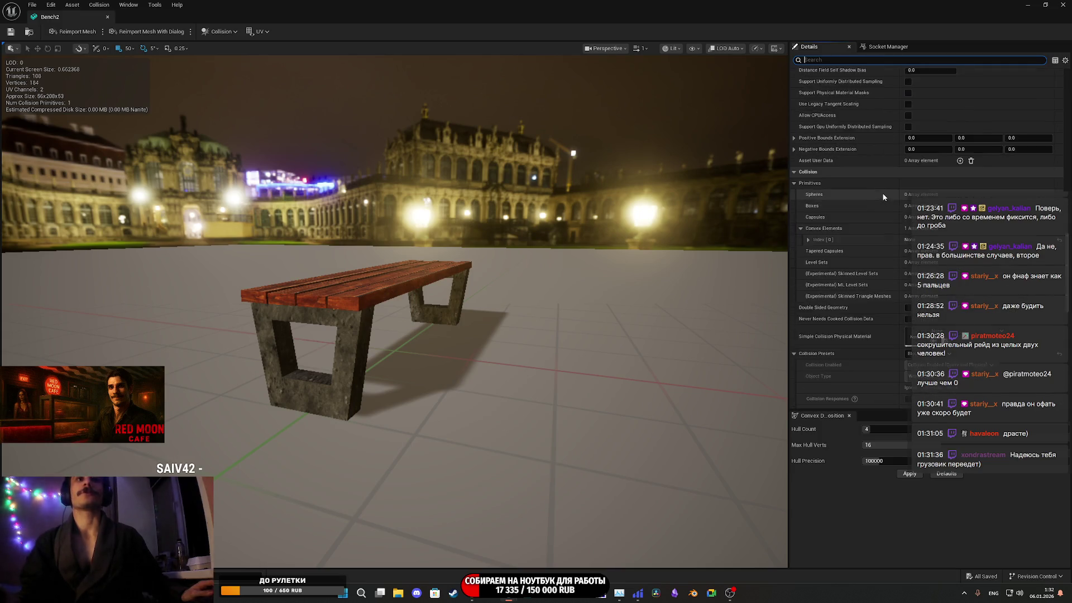
{"action": "scroll", "coordinate": [888, 190], "scroll_direction": "up", "scroll_amount": 5}
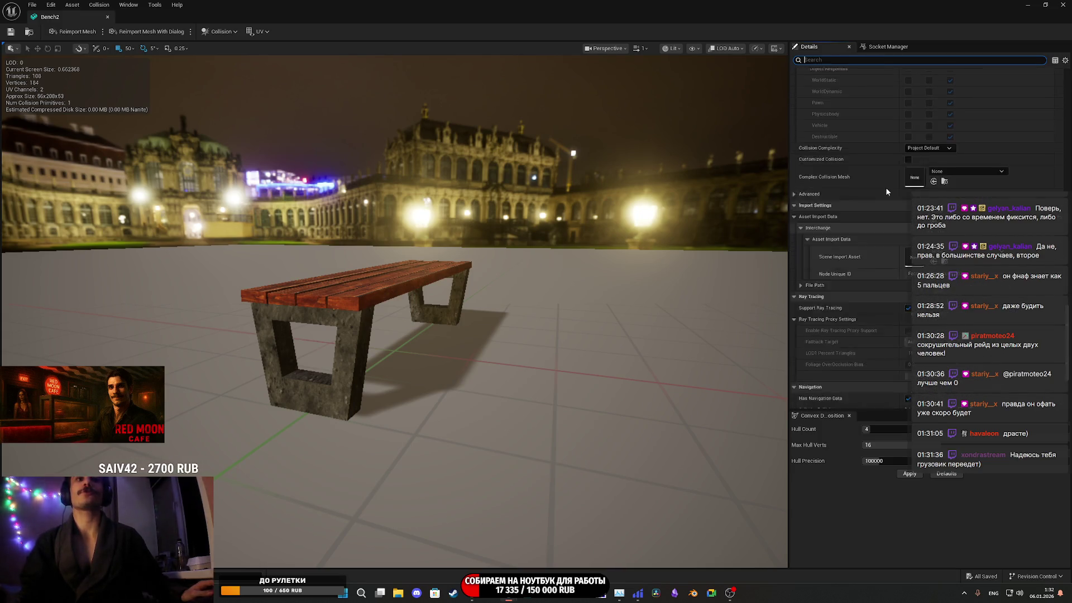
{"action": "scroll", "coordinate": [877, 198], "scroll_direction": "up", "scroll_amount": 3}
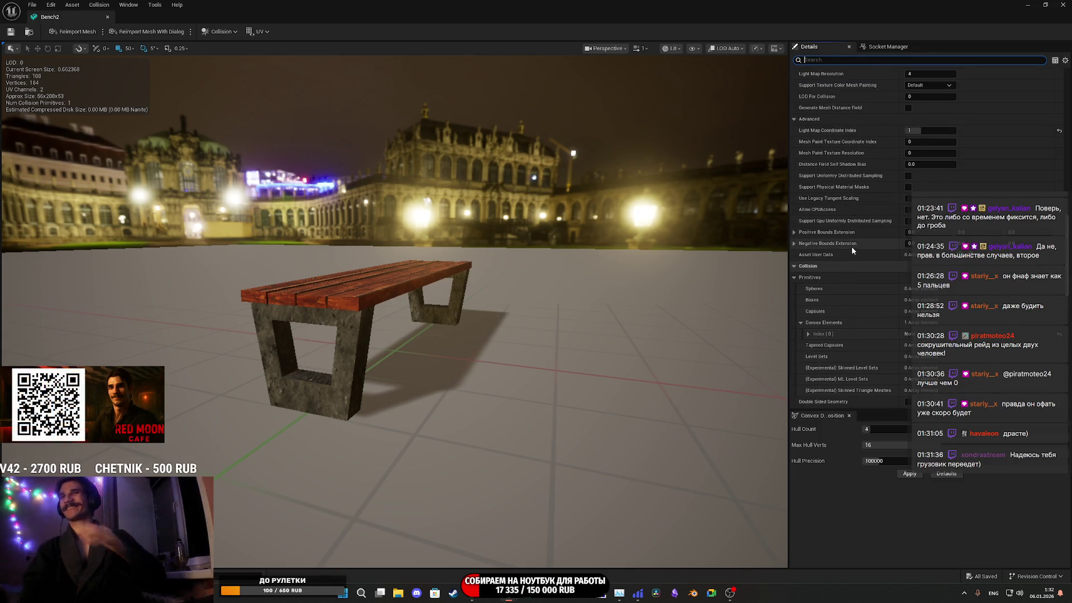
{"action": "scroll", "coordinate": [859, 248], "scroll_direction": "up", "scroll_amount": 6}
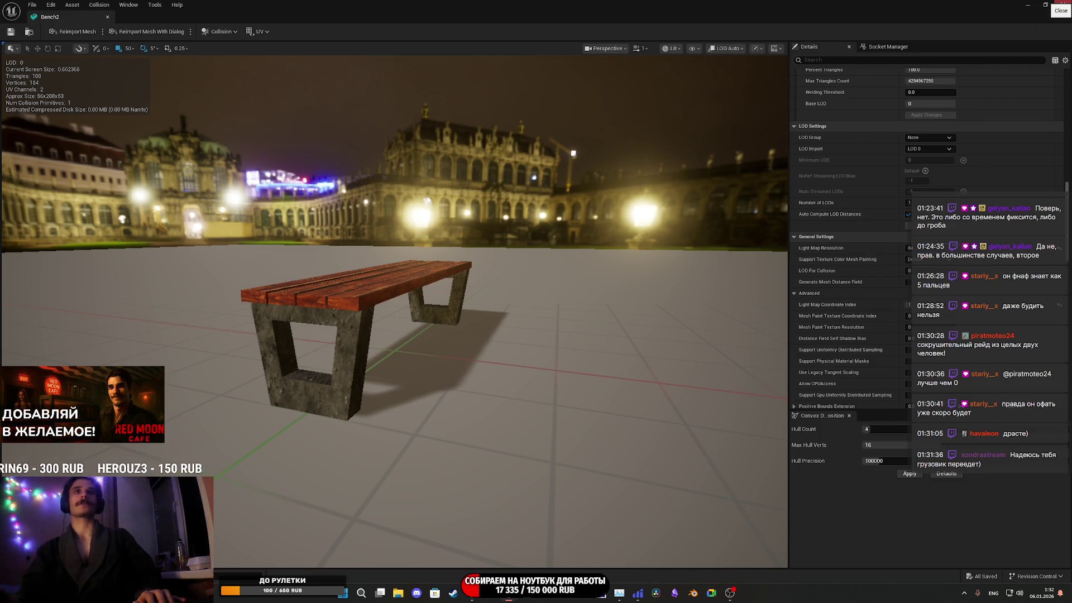
{"action": "left_click", "coordinate": [1062, 4]}
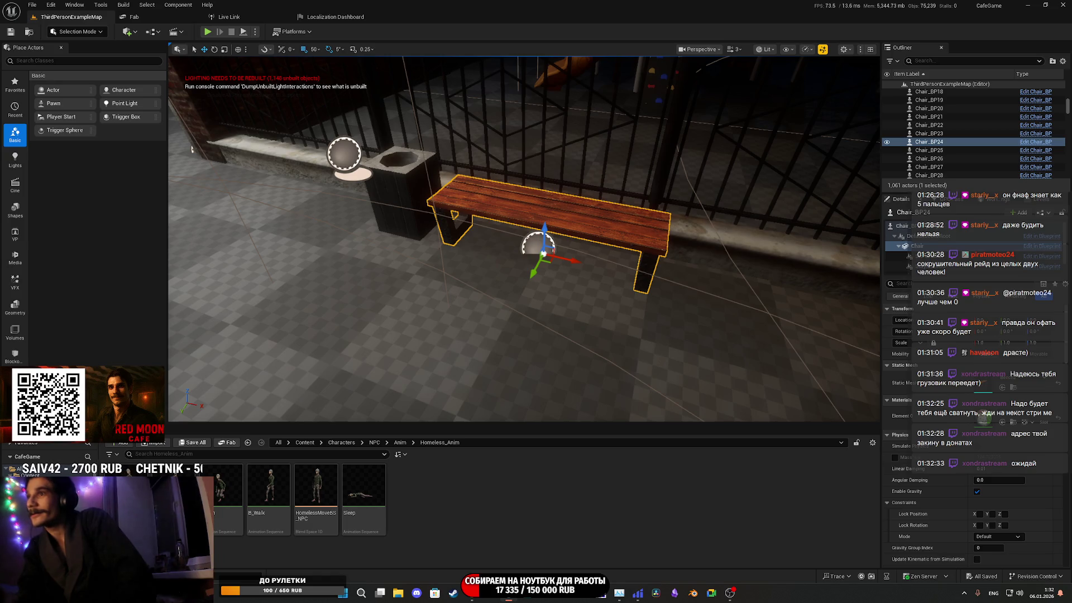
Frame the plaza bench and open its Bench mesh from the Street_Props folder
{"action": "mouse_move", "coordinate": [560, 302]}
{"action": "left_mouse_down"}
{"action": "mouse_move", "coordinate": [558, 324]}
{"action": "mouse_move", "coordinate": [502, 402]}
{"action": "left_mouse_up"}
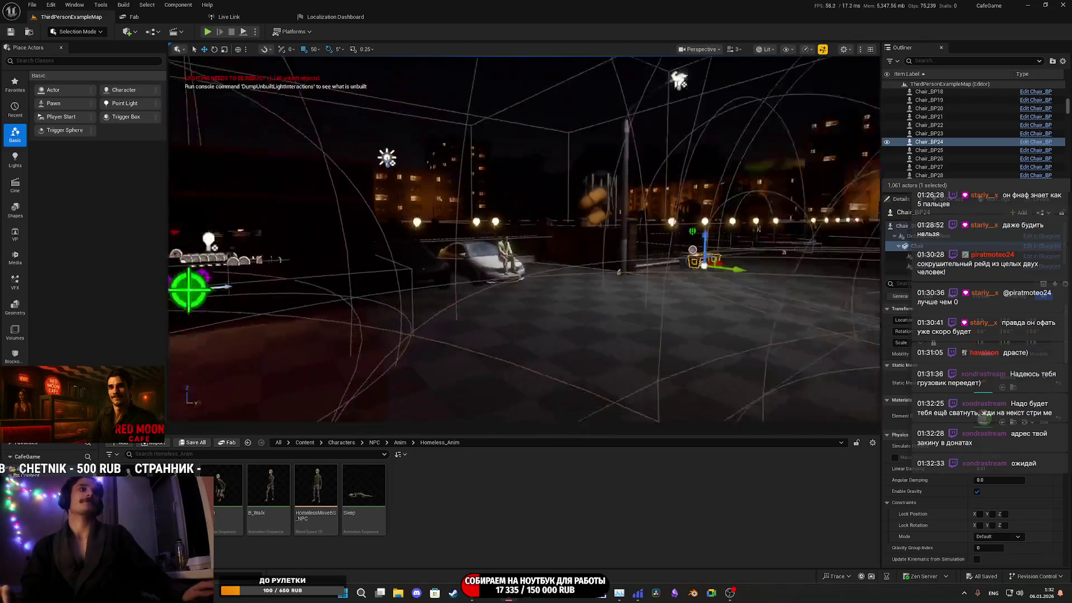
{"action": "key", "text": "f"}
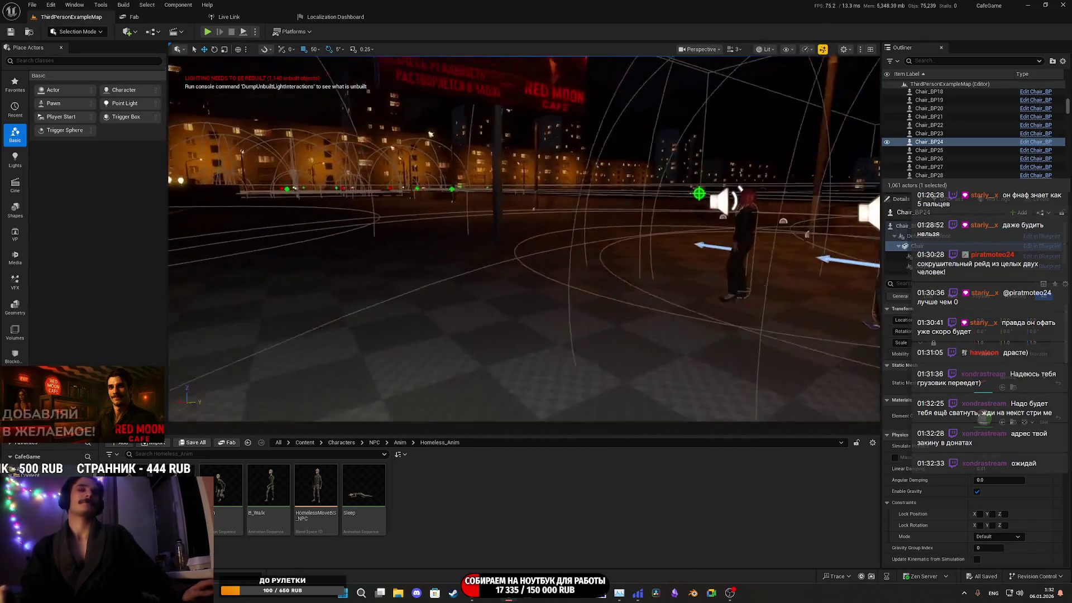
{"action": "mouse_move", "coordinate": [431, 134]}
{"action": "left_mouse_down"}
{"action": "mouse_move", "coordinate": [822, 204]}
{"action": "mouse_move", "coordinate": [514, 210]}
{"action": "left_mouse_up"}
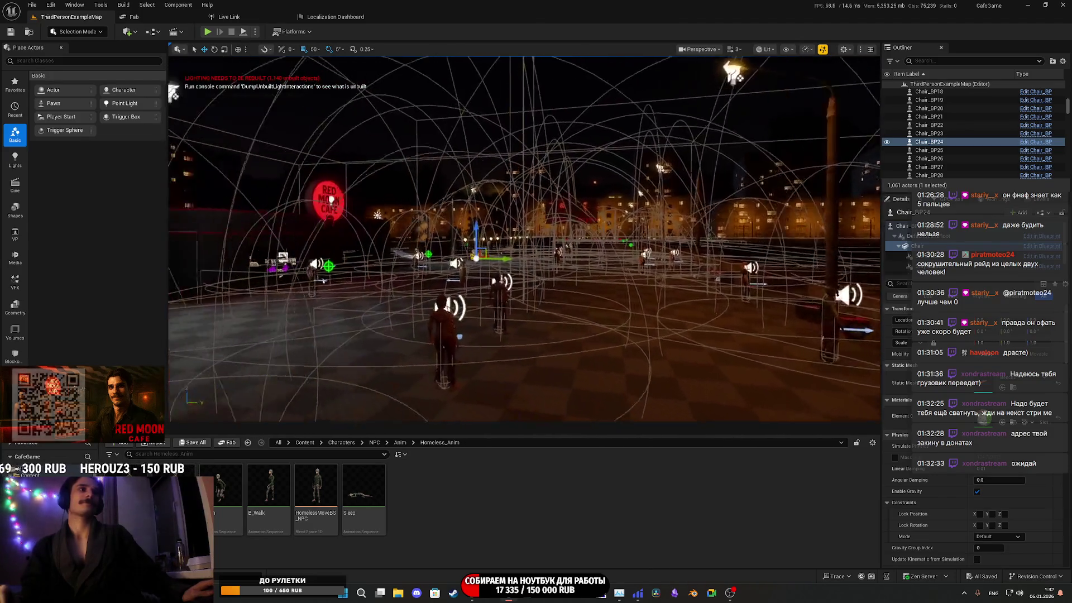
{"action": "key", "text": "f"}
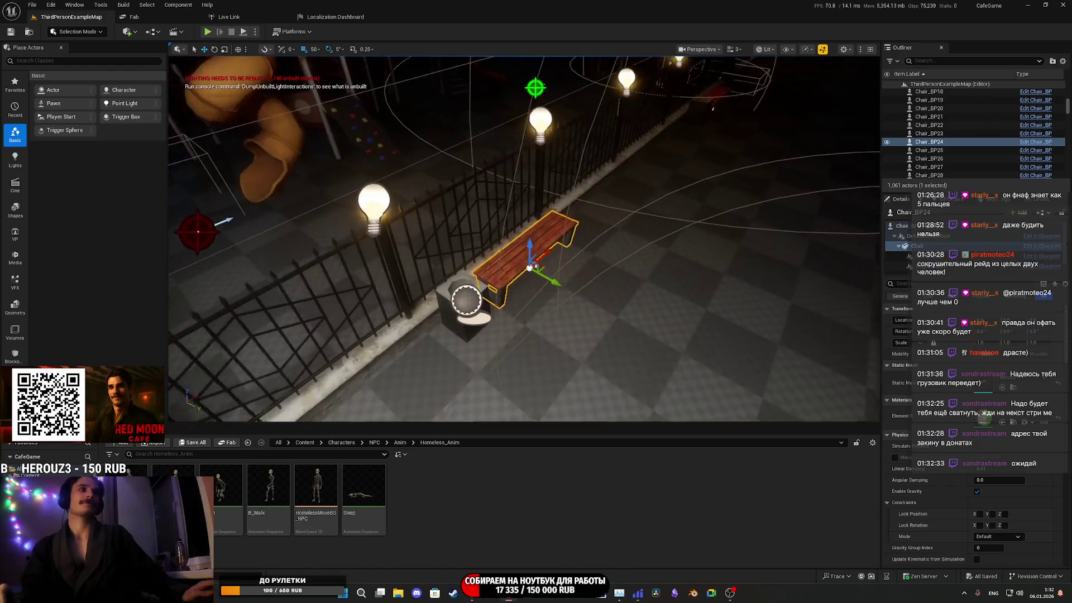
{"action": "left_click", "coordinate": [1014, 388]}
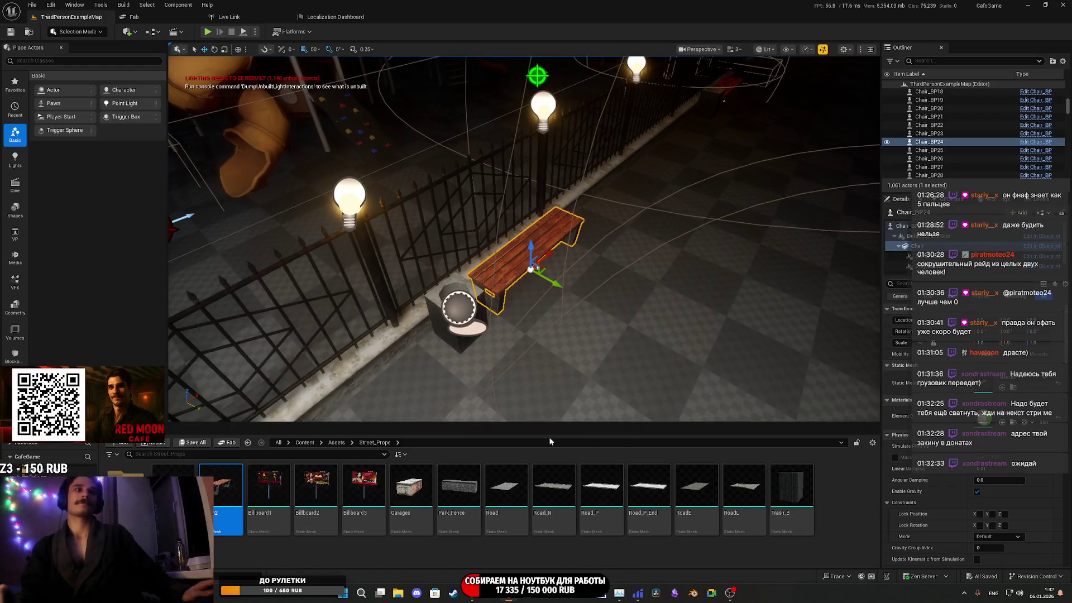
{"action": "double_click", "coordinate": [986, 389]}
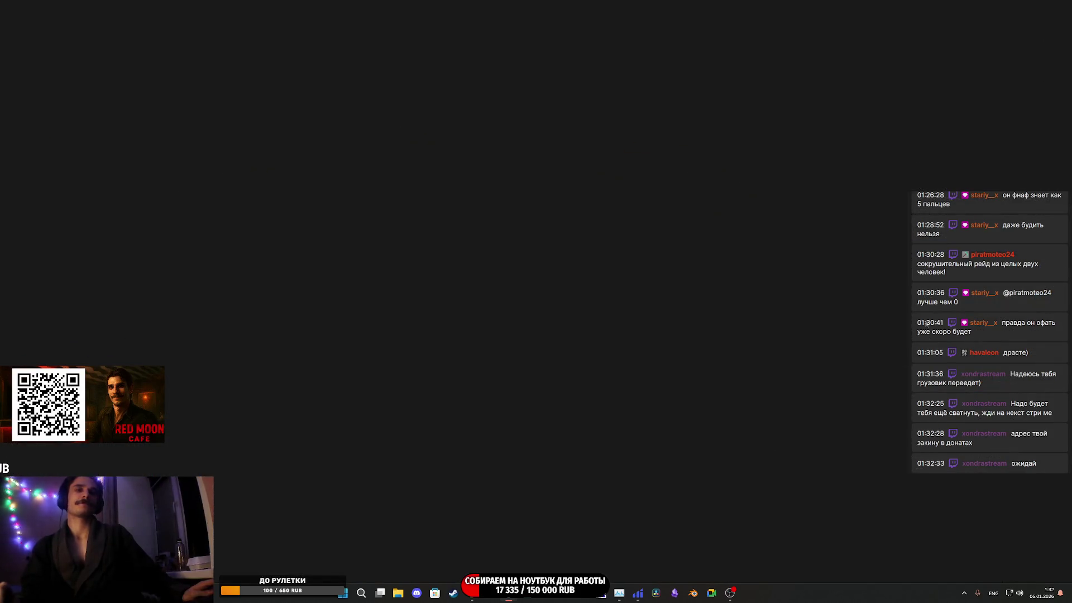
Set the Bench mesh's Light Map Resolution to 64 and return to the level
{"action": "scroll", "coordinate": [883, 332], "scroll_direction": "down", "scroll_amount": 5}
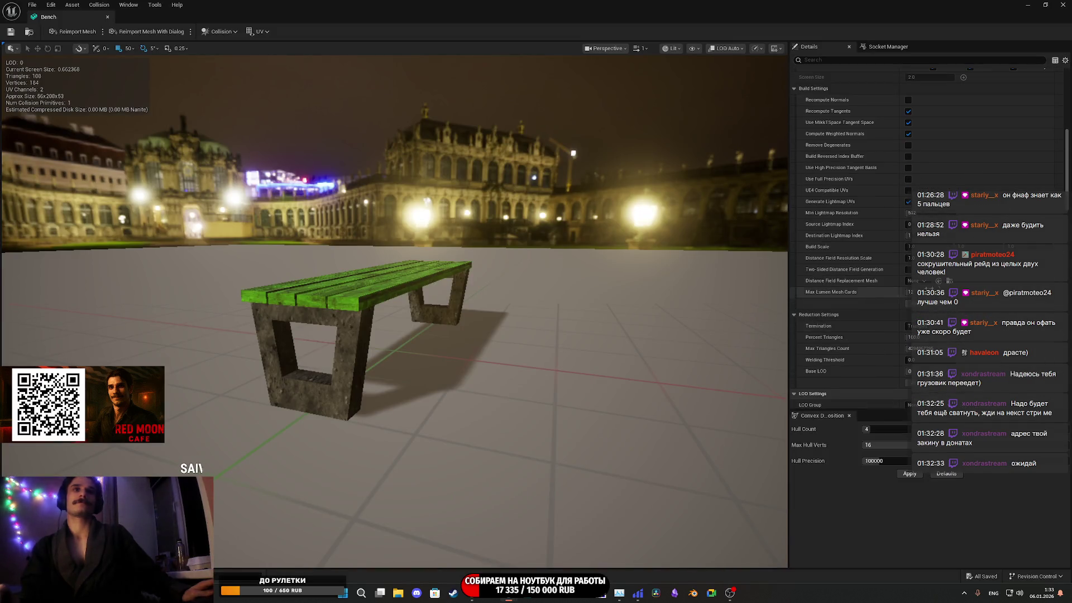
{"action": "scroll", "coordinate": [882, 272], "scroll_direction": "down", "scroll_amount": 4}
{"action": "scroll", "coordinate": [918, 307], "scroll_direction": "down", "scroll_amount": 3}
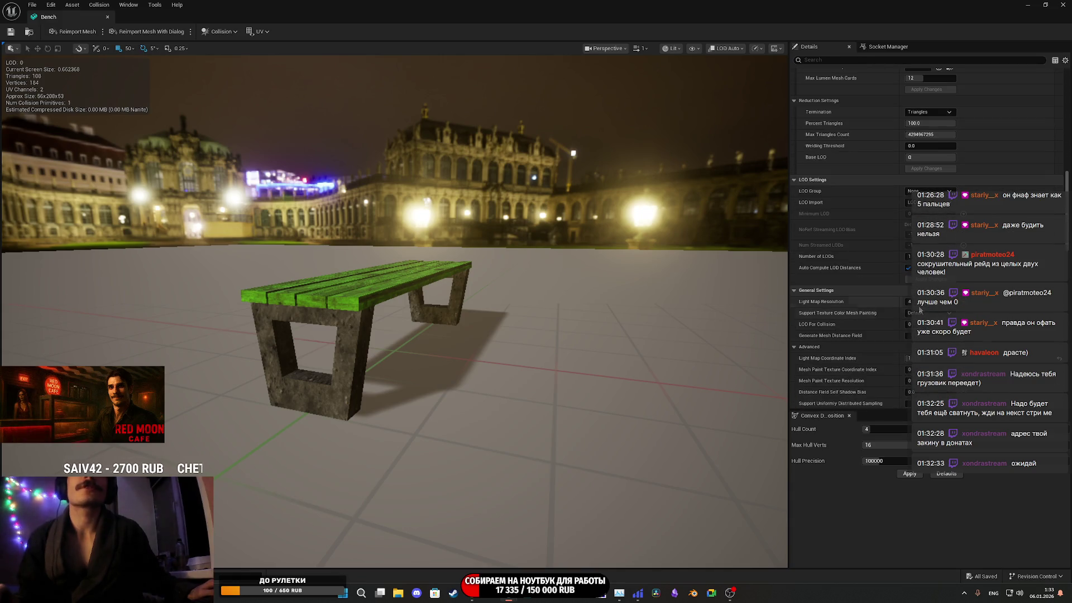
{"action": "type", "text": "64"}
{"action": "key", "text": "Return"}
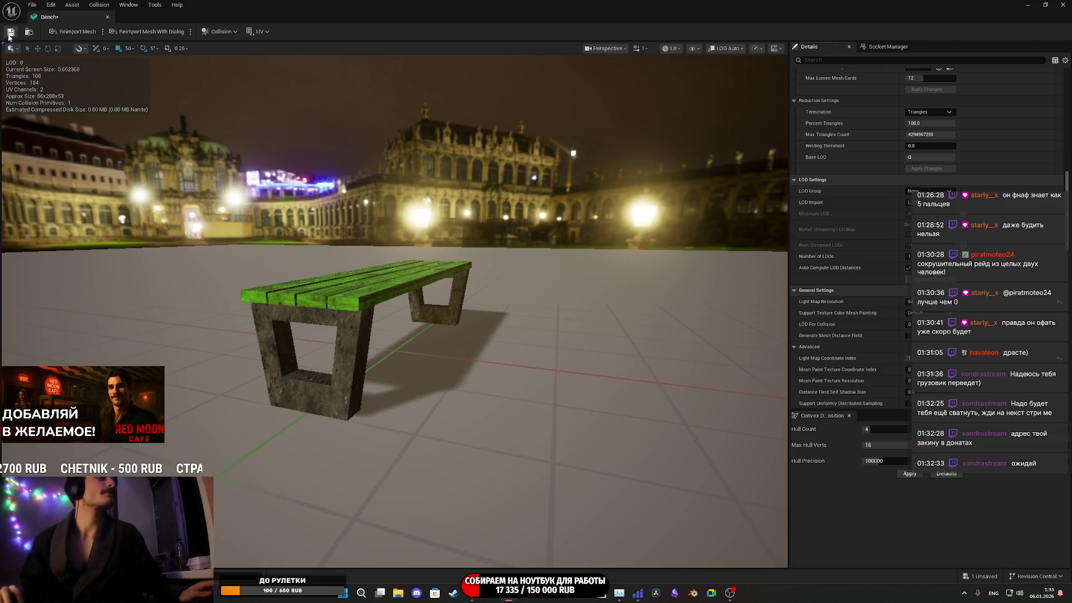
{"action": "key", "text": "alt+Tab"}
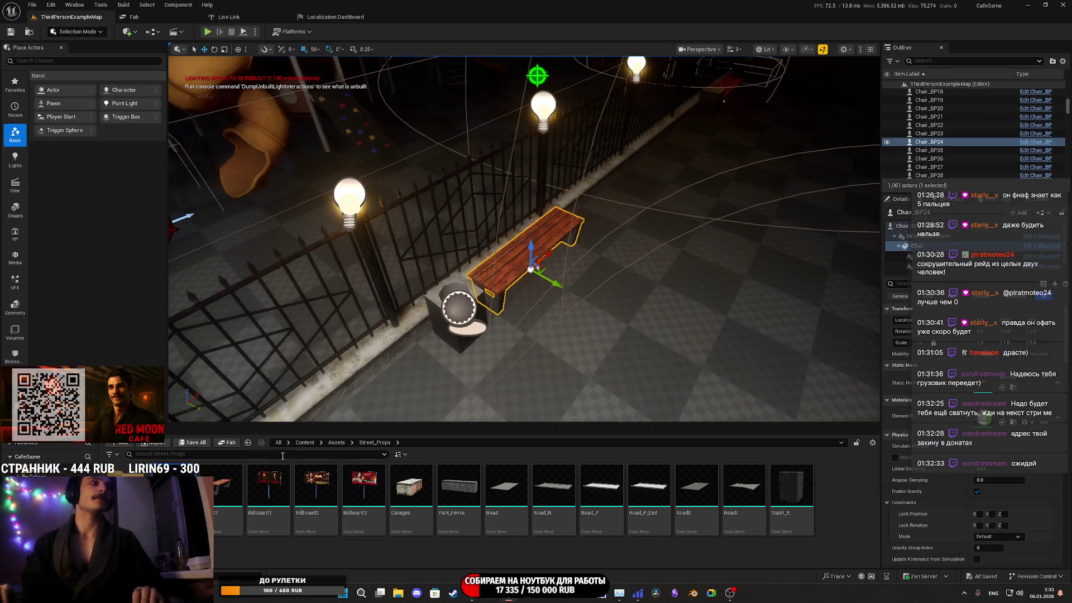
Look along the fence toward the lit buildings and bring up the Optimization Viewmodes list
{"action": "left_click_drag", "start_coordinate": [600, 354], "coordinate": [610, 357]}
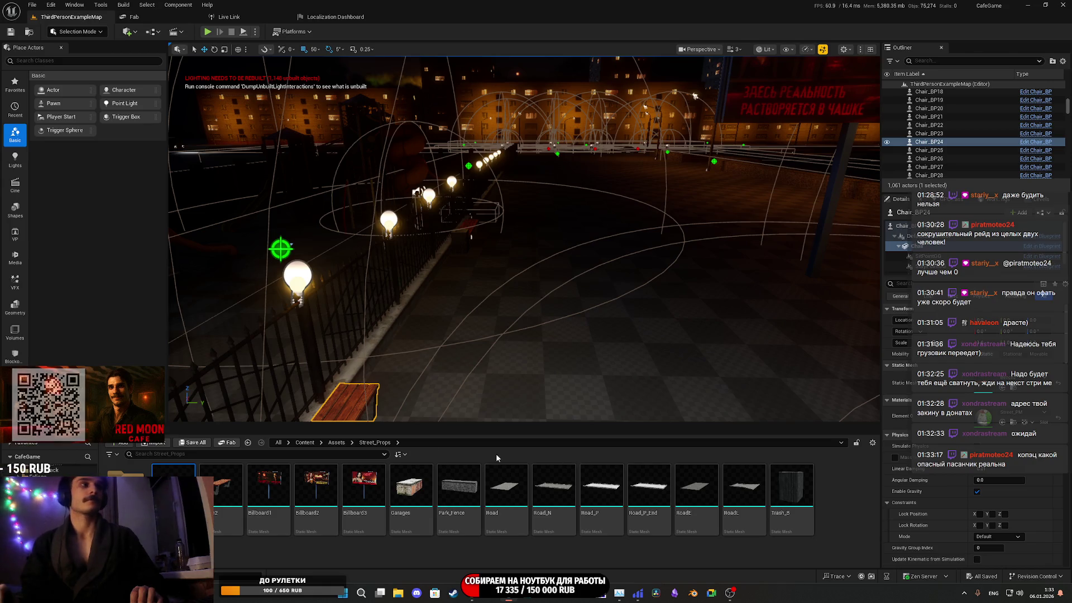
{"action": "mouse_move", "coordinate": [369, 387]}
{"action": "left_mouse_down"}
{"action": "mouse_move", "coordinate": [318, 362]}
{"action": "mouse_move", "coordinate": [351, 346]}
{"action": "mouse_move", "coordinate": [430, 340]}
{"action": "mouse_move", "coordinate": [349, 342]}
{"action": "mouse_move", "coordinate": [421, 355]}
{"action": "mouse_move", "coordinate": [581, 347]}
{"action": "mouse_move", "coordinate": [447, 357]}
{"action": "mouse_move", "coordinate": [815, 145]}
{"action": "left_mouse_up"}
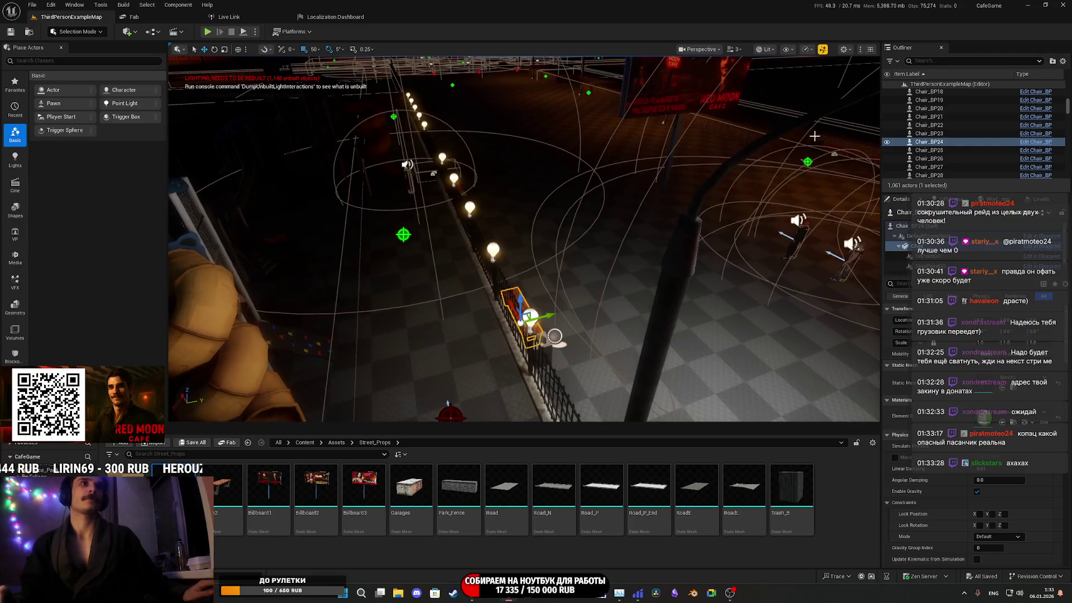
{"action": "left_click", "coordinate": [766, 50]}
{"action": "mouse_move", "coordinate": [809, 169]}
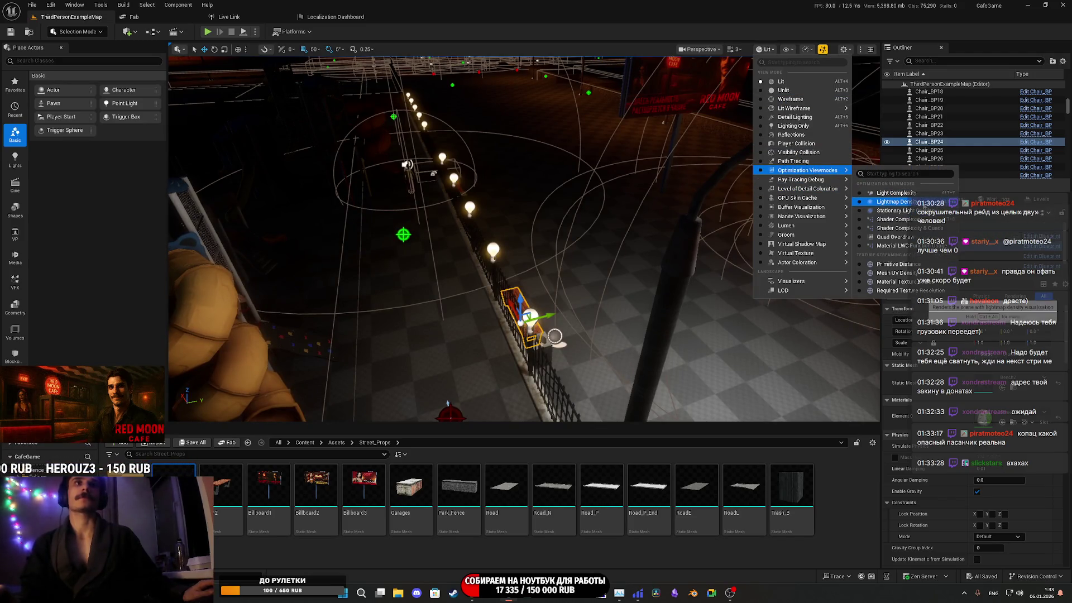
Switch to Lightmap Density view and toggle the pink slab's Overridden Light Map Res off and on
{"action": "left_click", "coordinate": [894, 201]}
{"action": "mouse_move", "coordinate": [525, 240]}
{"action": "left_mouse_down"}
{"action": "mouse_move", "coordinate": [525, 223]}
{"action": "mouse_move", "coordinate": [536, 268]}
{"action": "left_mouse_up"}
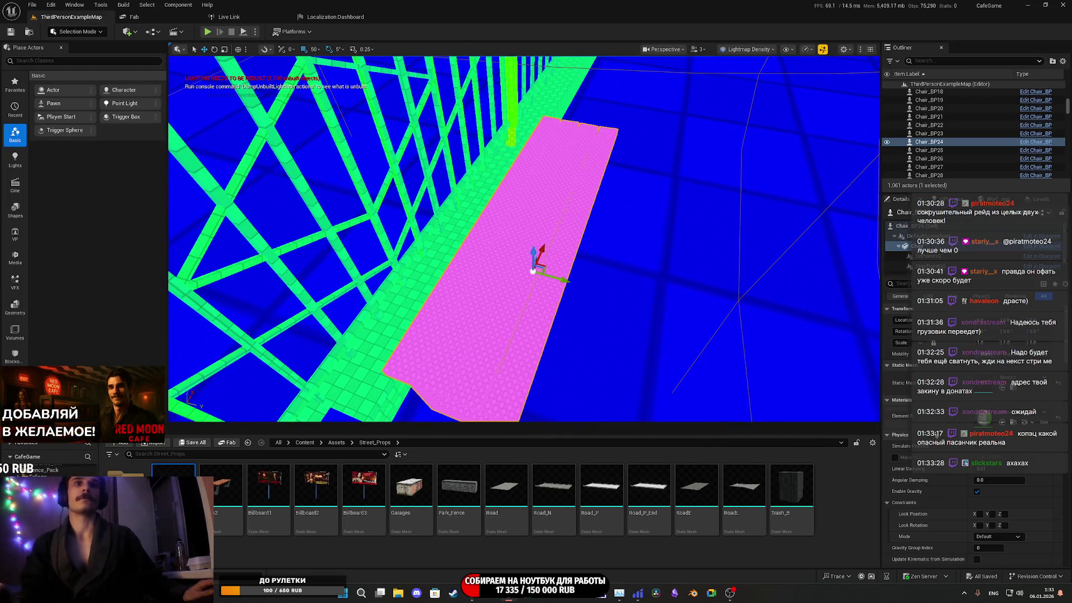
{"action": "left_click_drag", "start_coordinate": [825, 371], "coordinate": [793, 340]}
{"action": "scroll", "coordinate": [975, 450], "scroll_direction": "down", "scroll_amount": 5}
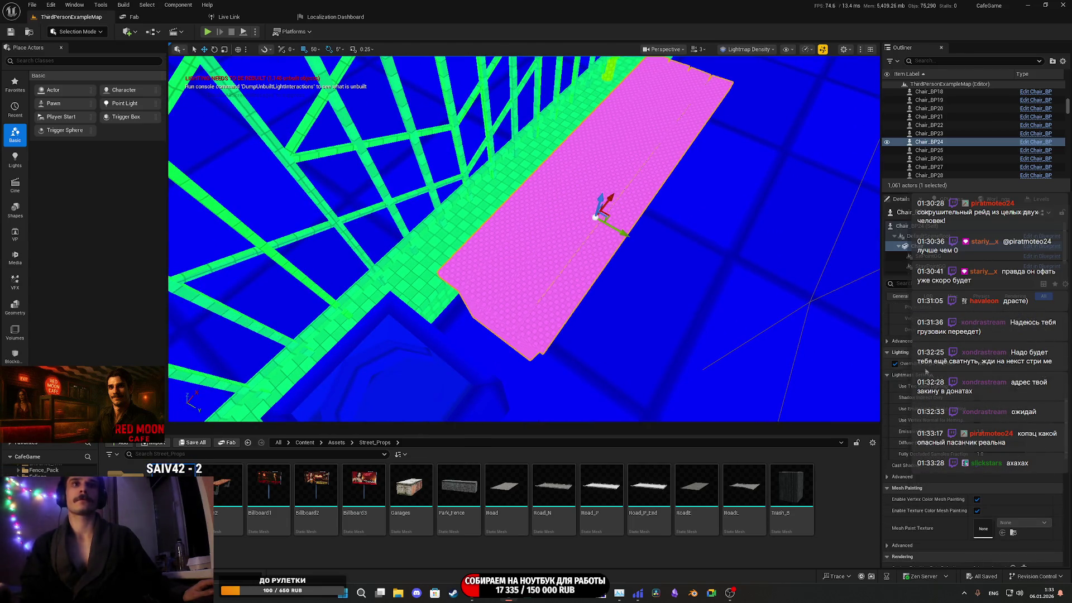
{"action": "left_click", "coordinate": [896, 364]}
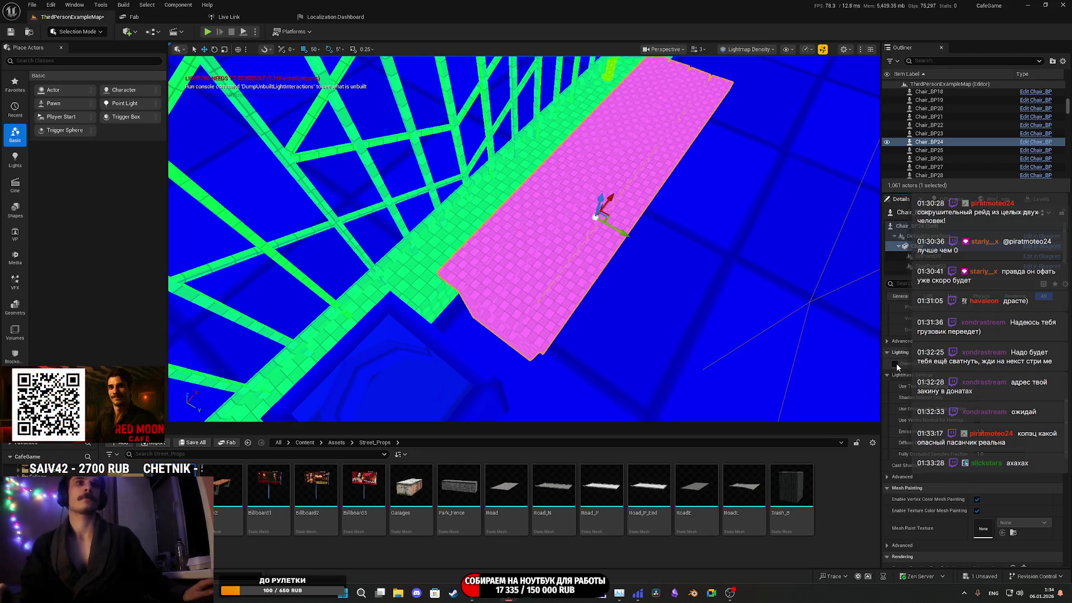
{"action": "left_click", "coordinate": [895, 364]}
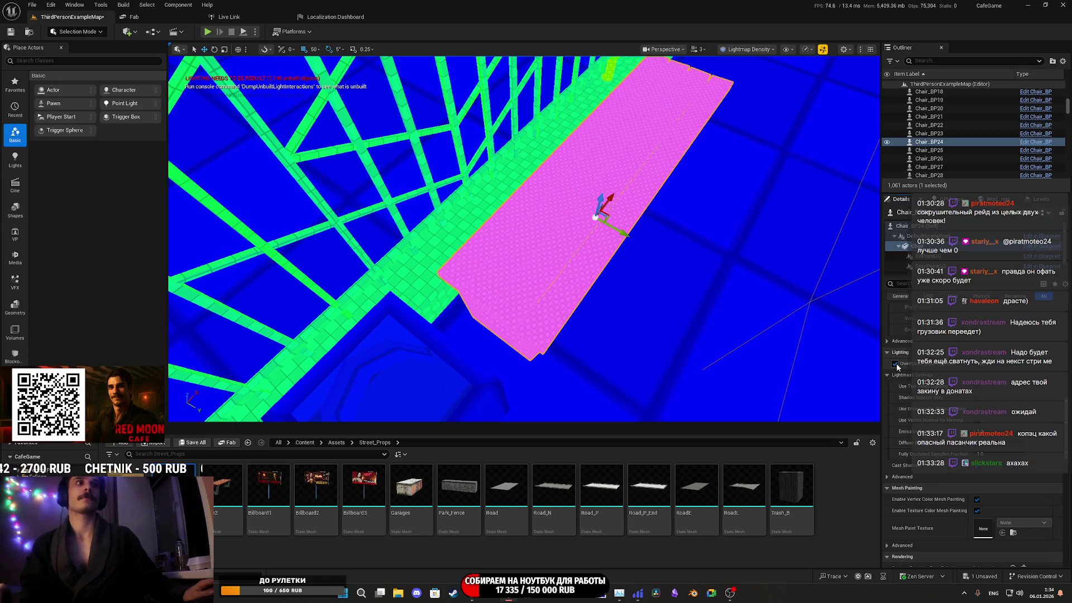
Save ThirdPersonExampleMap with Save All, then select and frame the trash bin
{"action": "left_click", "coordinate": [191, 443]}
{"action": "left_click", "coordinate": [599, 390]}
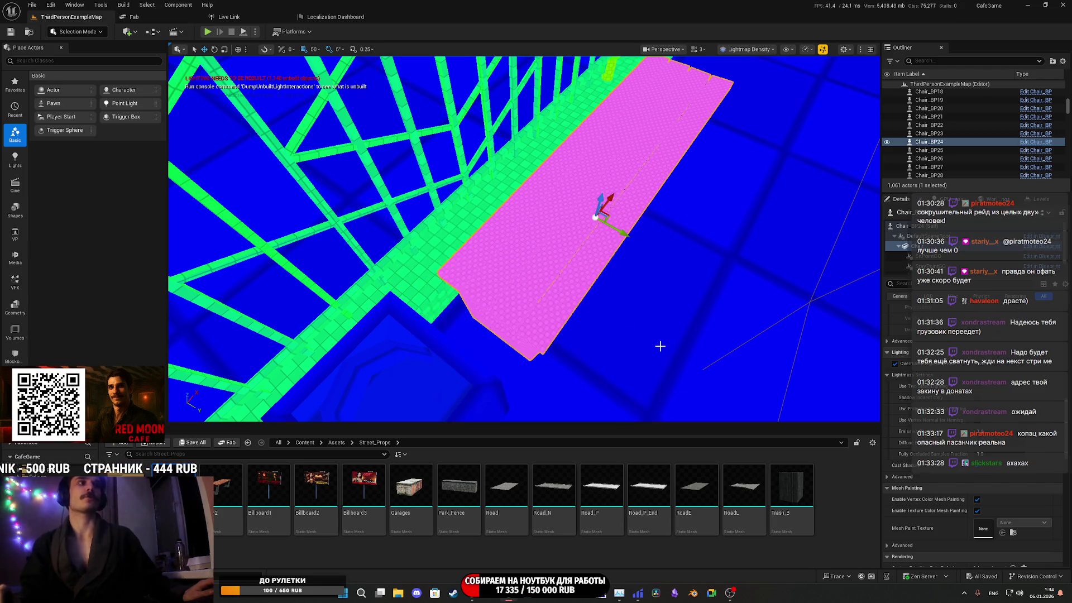
{"action": "left_click", "coordinate": [528, 313]}
{"action": "key", "text": "f"}
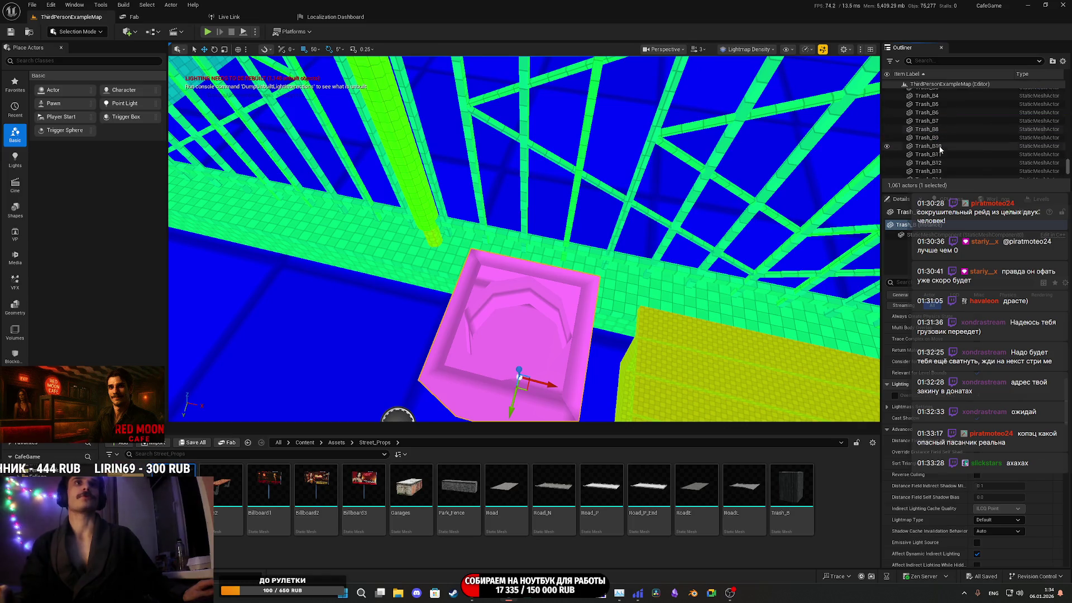
Select all the Trash_B bins and enable Overridden Light Map Res on them
{"action": "scroll", "coordinate": [951, 155], "scroll_direction": "down", "scroll_amount": 7}
{"action": "scroll", "coordinate": [951, 154], "scroll_direction": "down", "scroll_amount": 3}
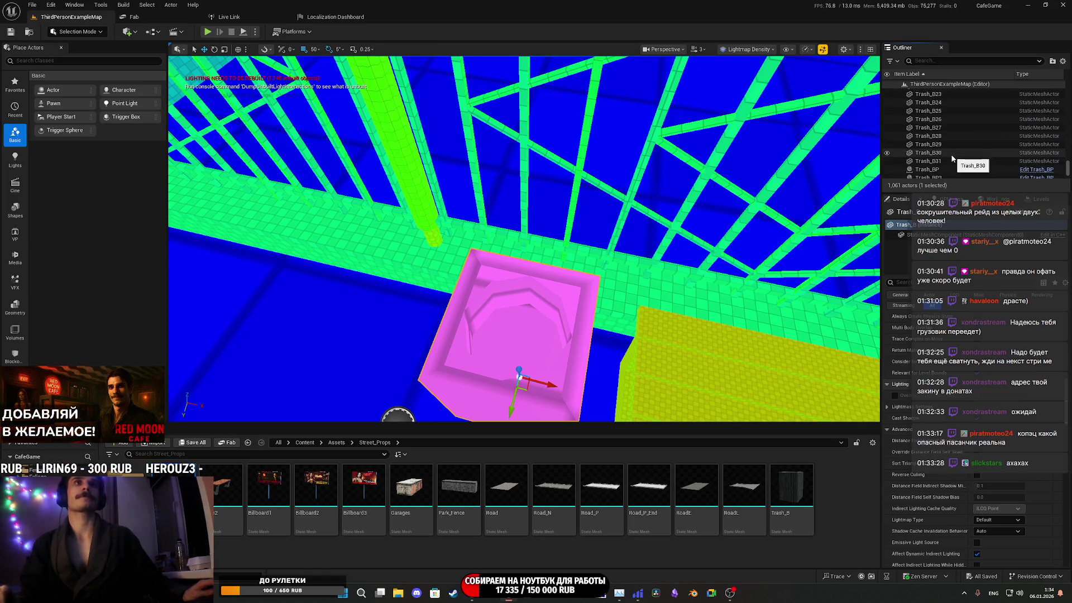
{"action": "left_click", "coordinate": [941, 138], "text": "shift"}
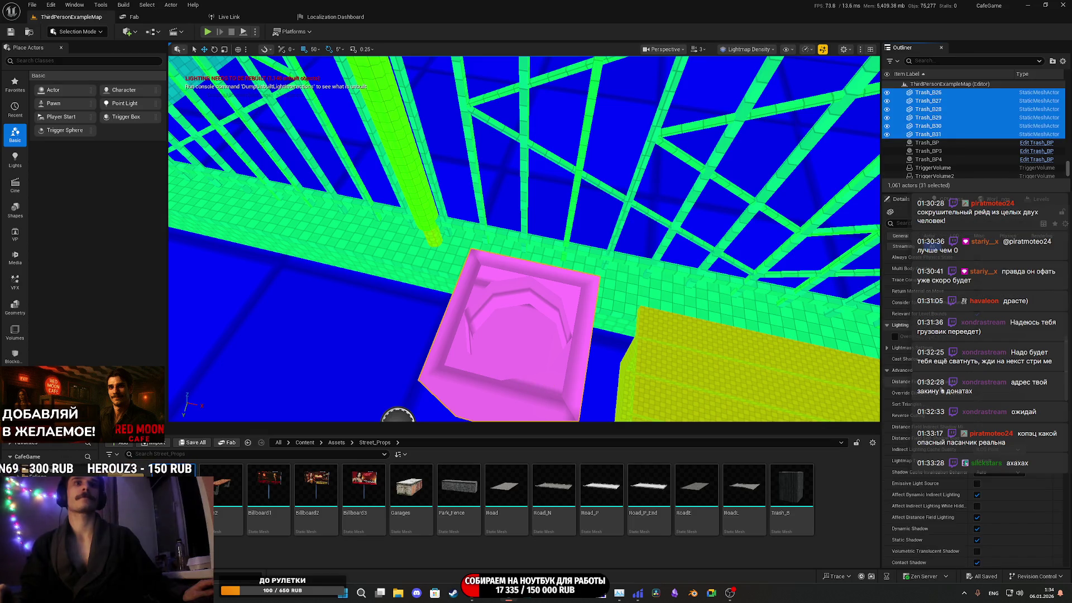
{"action": "left_click", "coordinate": [895, 336]}
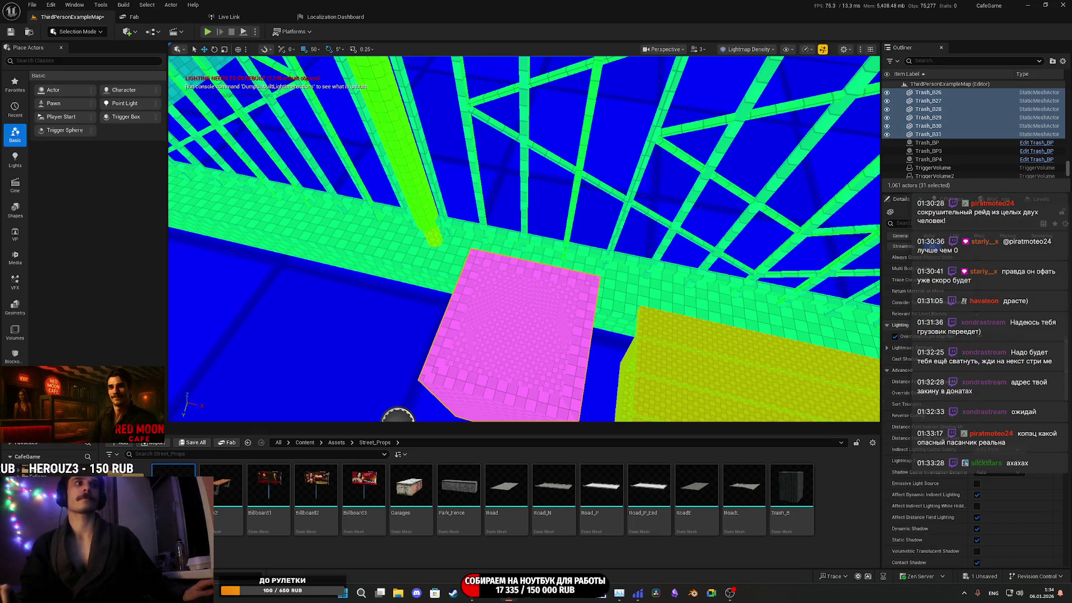
Select every Park_Fence piece and enable Overridden Light Map Res on them
{"action": "mouse_move", "coordinate": [525, 240]}
{"action": "left_mouse_down"}
{"action": "mouse_move", "coordinate": [548, 246]}
{"action": "mouse_move", "coordinate": [503, 240]}
{"action": "mouse_move", "coordinate": [569, 245]}
{"action": "mouse_move", "coordinate": [558, 285]}
{"action": "mouse_move", "coordinate": [614, 279]}
{"action": "mouse_move", "coordinate": [581, 262]}
{"action": "mouse_move", "coordinate": [581, 251]}
{"action": "mouse_move", "coordinate": [603, 268]}
{"action": "left_mouse_up"}
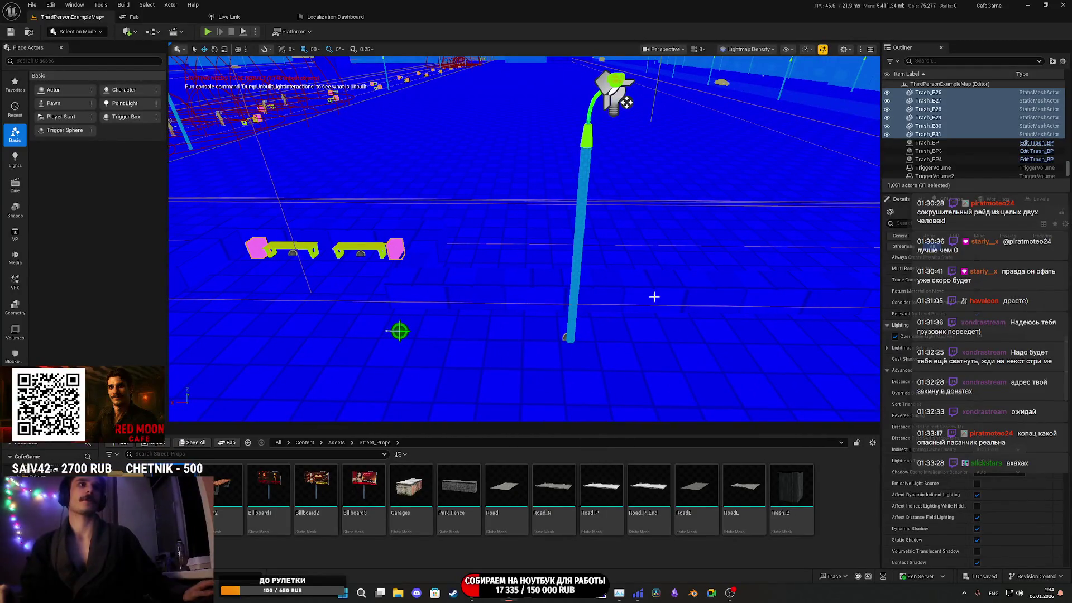
{"action": "left_click", "coordinate": [718, 297]}
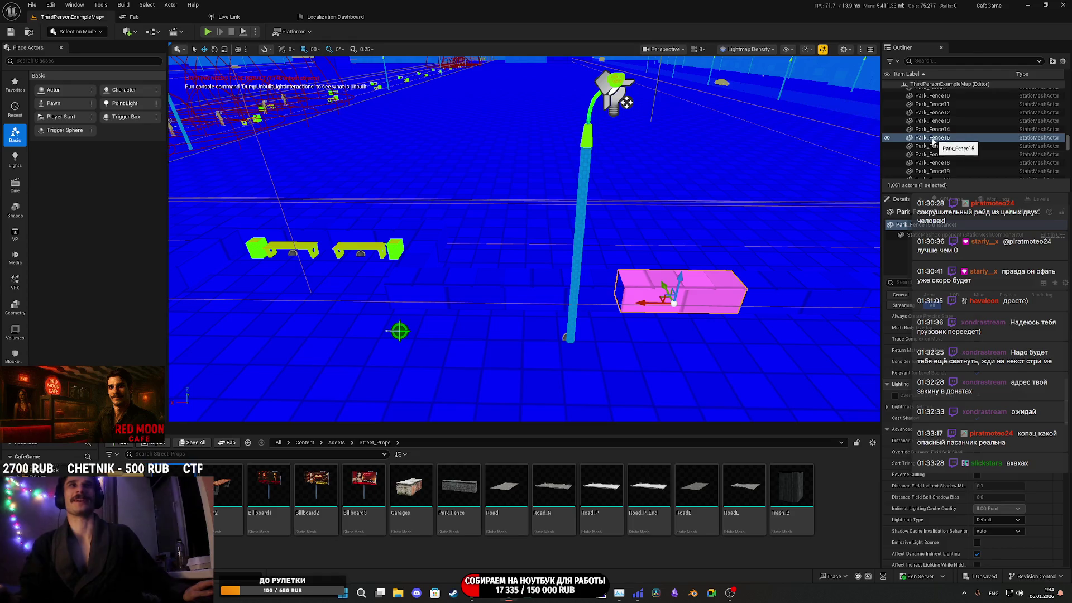
{"action": "scroll", "coordinate": [944, 123], "scroll_direction": "up", "scroll_amount": 3}
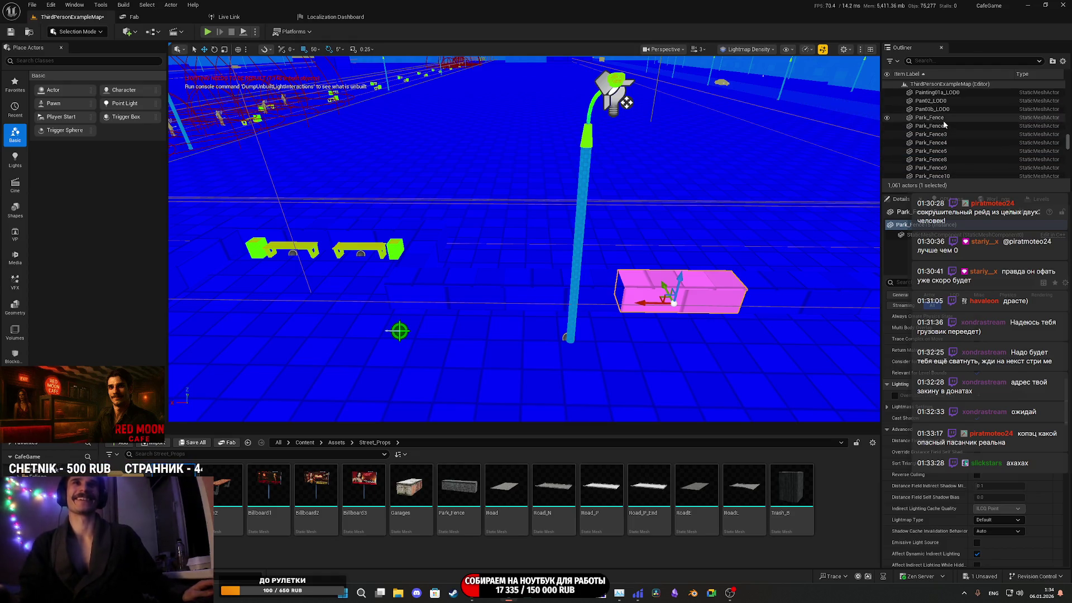
{"action": "left_click", "coordinate": [930, 117]}
{"action": "mouse_move", "coordinate": [525, 240]}
{"action": "left_mouse_down"}
{"action": "mouse_move", "coordinate": [547, 241]}
{"action": "mouse_move", "coordinate": [536, 252]}
{"action": "mouse_move", "coordinate": [525, 240]}
{"action": "left_mouse_up"}
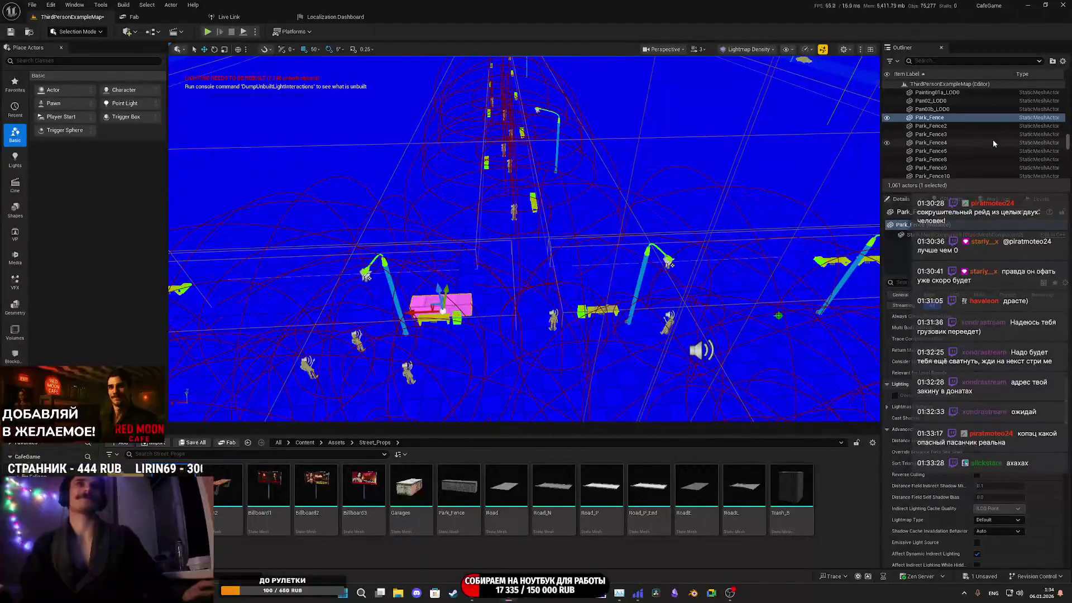
{"action": "scroll", "coordinate": [991, 143], "scroll_direction": "down", "scroll_amount": 4}
{"action": "scroll", "coordinate": [991, 144], "scroll_direction": "down", "scroll_amount": 9}
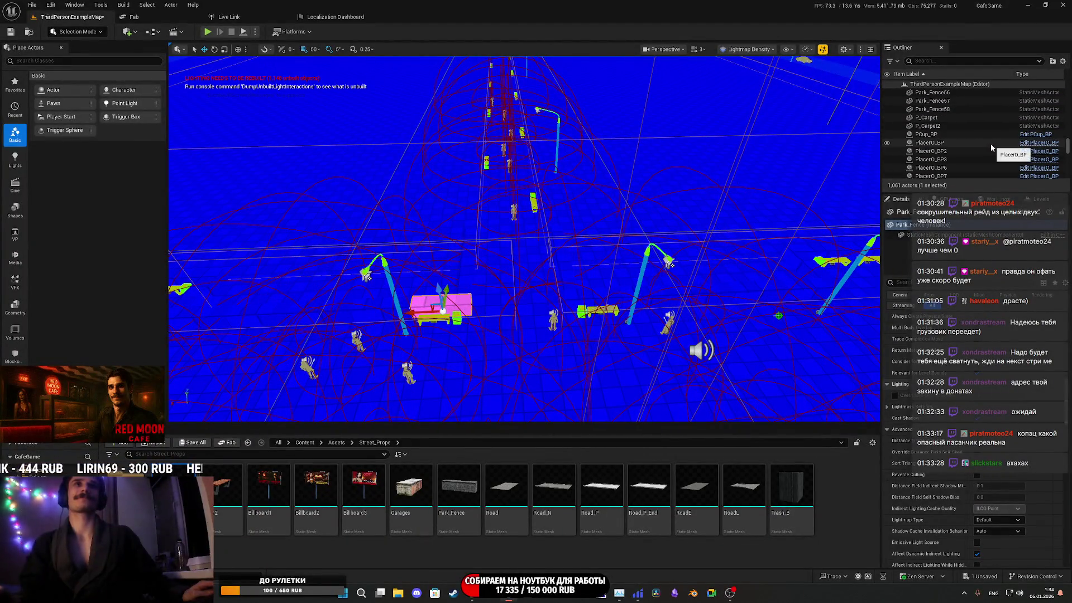
{"action": "left_click", "coordinate": [951, 136], "text": "shift"}
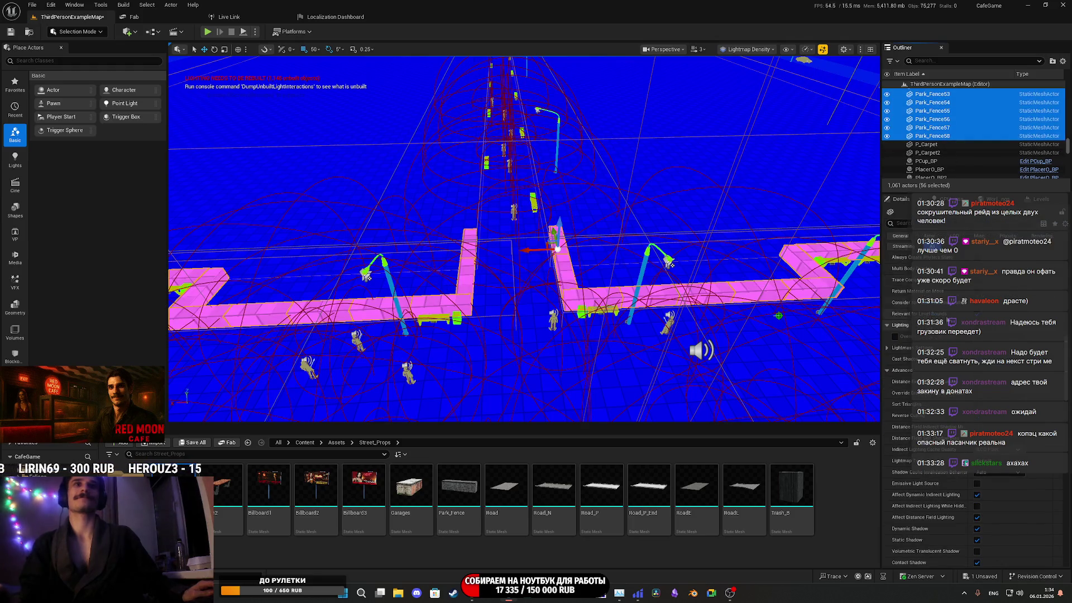
{"action": "left_click", "coordinate": [895, 336]}
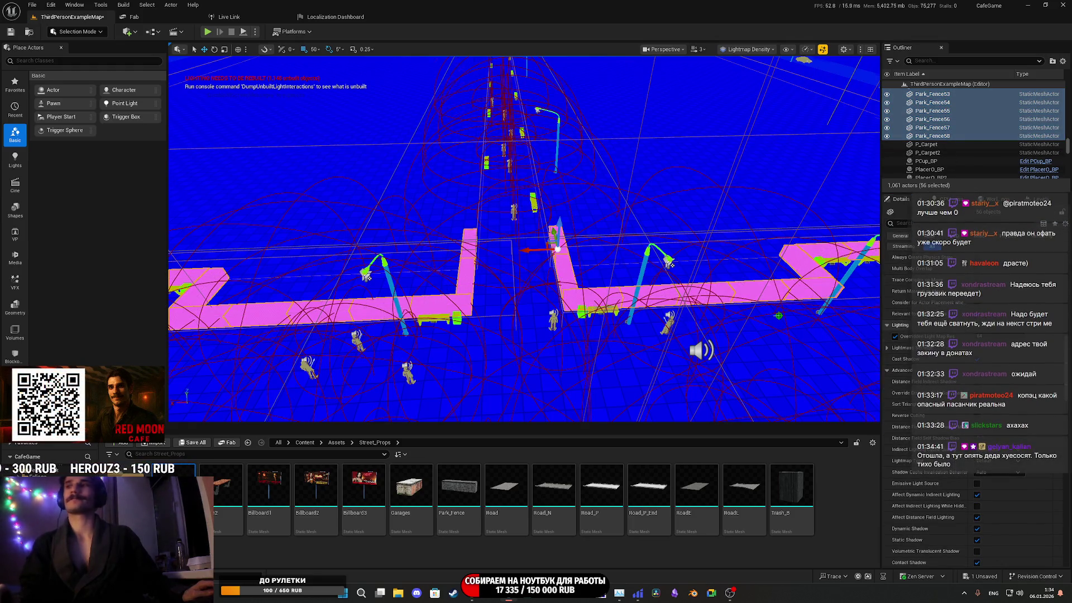
Select the Billboard3 through Billboards3 actors together in the Outliner
{"action": "left_click_drag", "start_coordinate": [670, 279], "coordinate": [642, 268]}
{"action": "left_click_drag", "start_coordinate": [525, 240], "coordinate": [492, 231]}
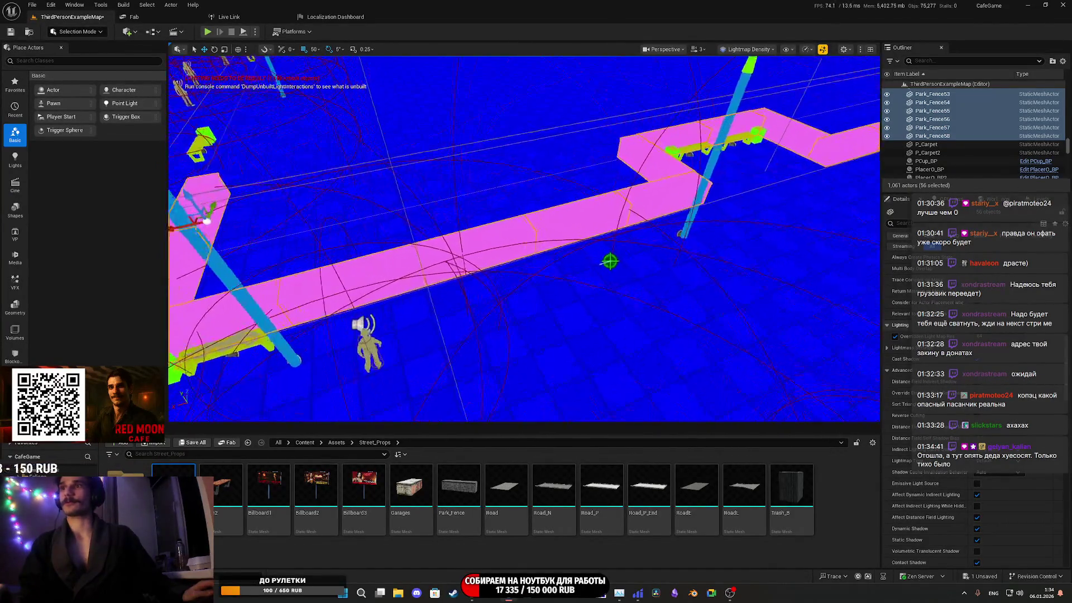
{"action": "mouse_move", "coordinate": [525, 240]}
{"action": "left_mouse_down"}
{"action": "mouse_move", "coordinate": [435, 218]}
{"action": "mouse_move", "coordinate": [560, 199]}
{"action": "mouse_move", "coordinate": [505, 210]}
{"action": "mouse_move", "coordinate": [713, 306]}
{"action": "mouse_move", "coordinate": [593, 296]}
{"action": "mouse_move", "coordinate": [611, 281]}
{"action": "mouse_move", "coordinate": [632, 300]}
{"action": "mouse_move", "coordinate": [597, 294]}
{"action": "left_mouse_up"}
{"action": "left_click", "coordinate": [632, 300], "text": "ctrl"}
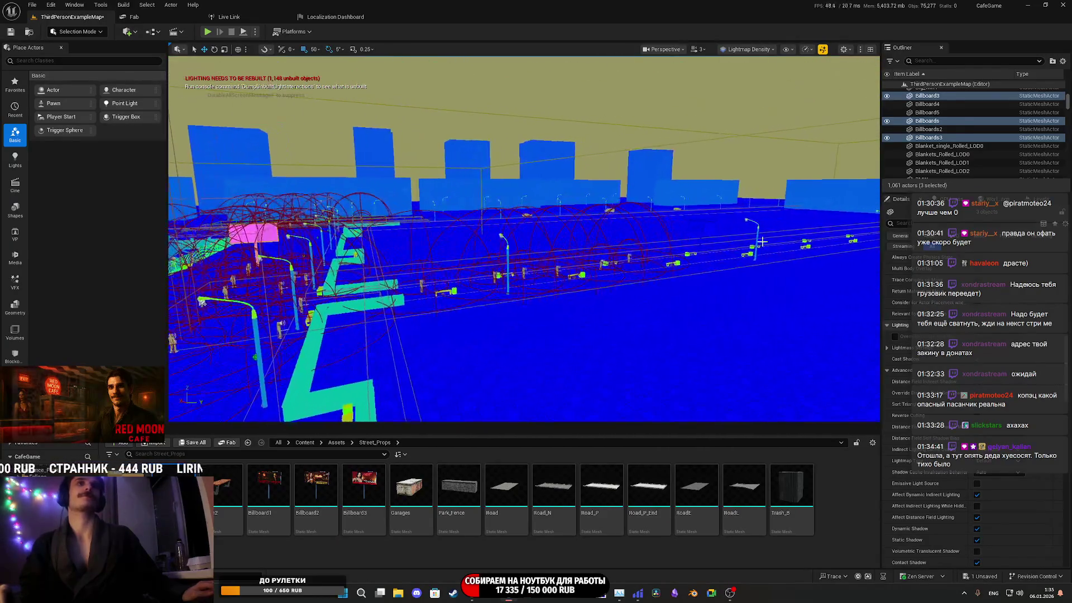
{"action": "scroll", "coordinate": [948, 141], "scroll_direction": "up", "scroll_amount": 2}
{"action": "left_click", "coordinate": [928, 122]}
{"action": "scroll", "coordinate": [939, 133], "scroll_direction": "down", "scroll_amount": 1}
{"action": "left_click", "coordinate": [928, 137], "text": "shift"}
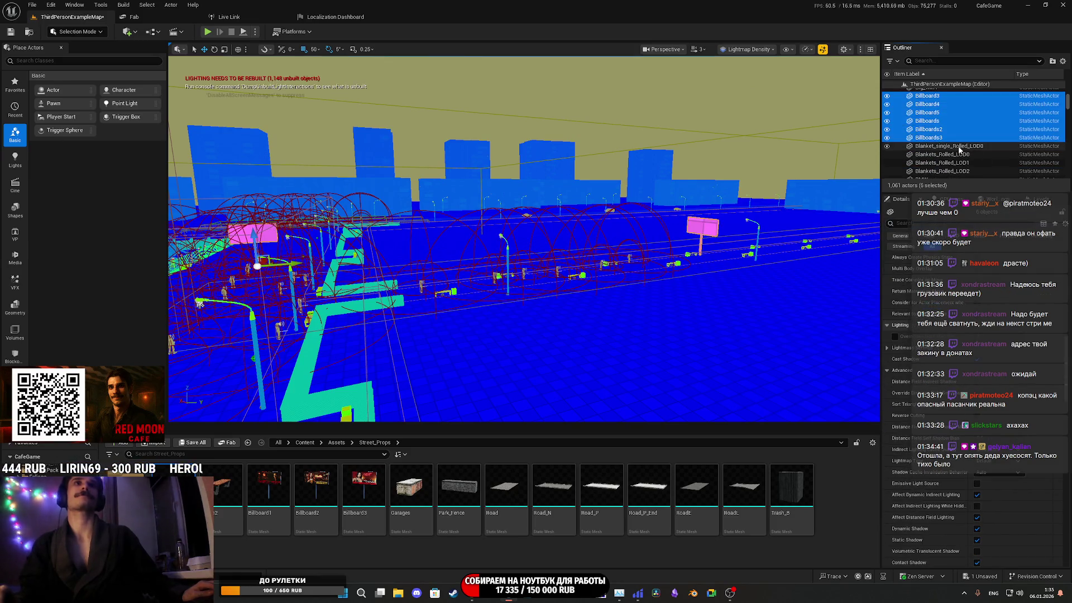
{"action": "left_click", "coordinate": [896, 337]}
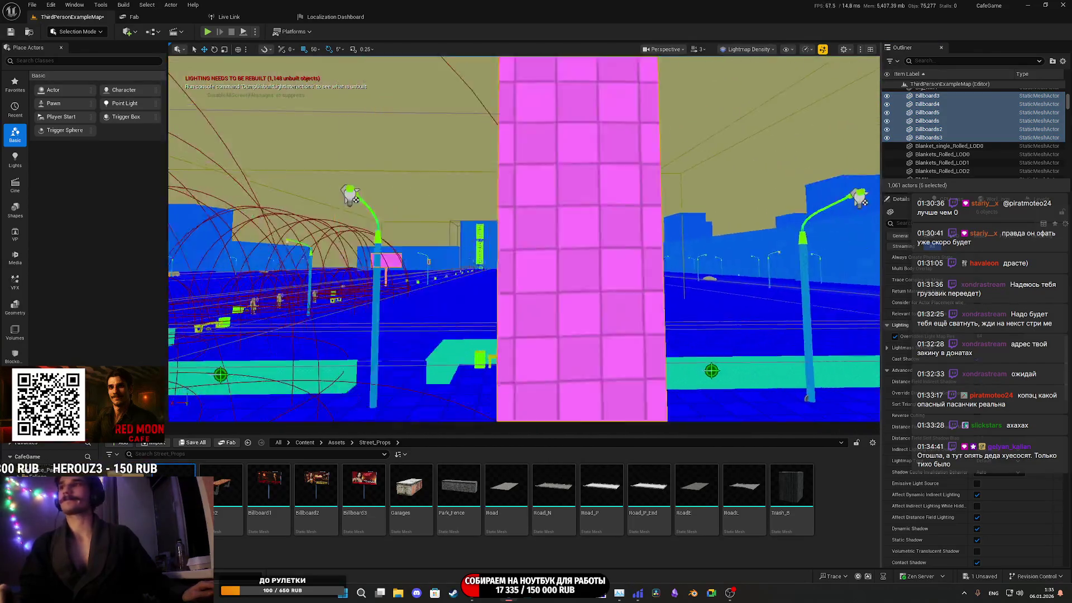
Select the landscape floor and save ThirdPersonExampleMap again
{"action": "key", "text": "s"}
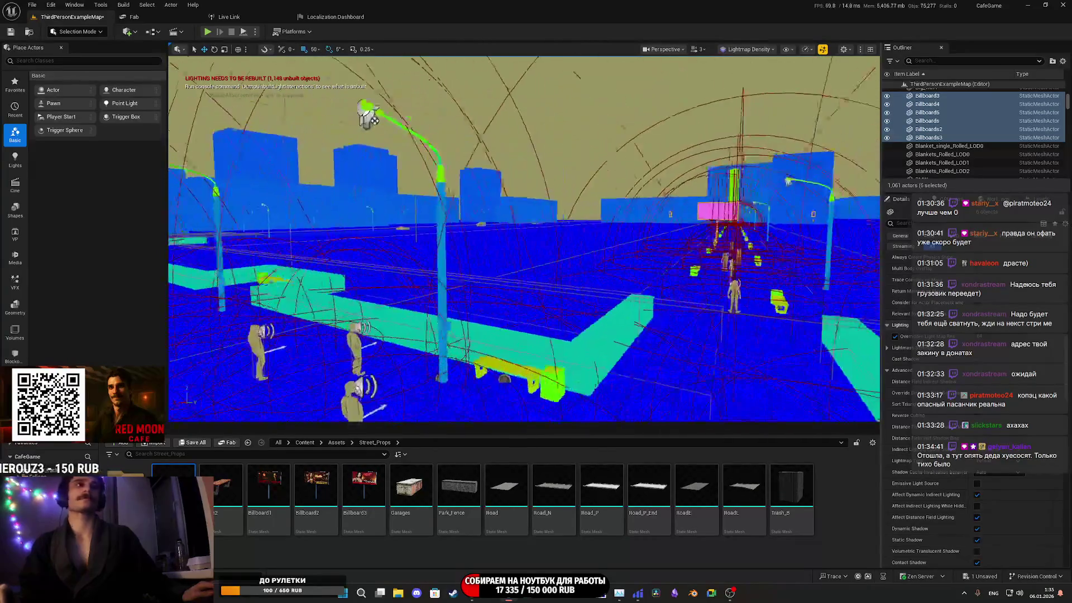
{"action": "key", "text": "s"}
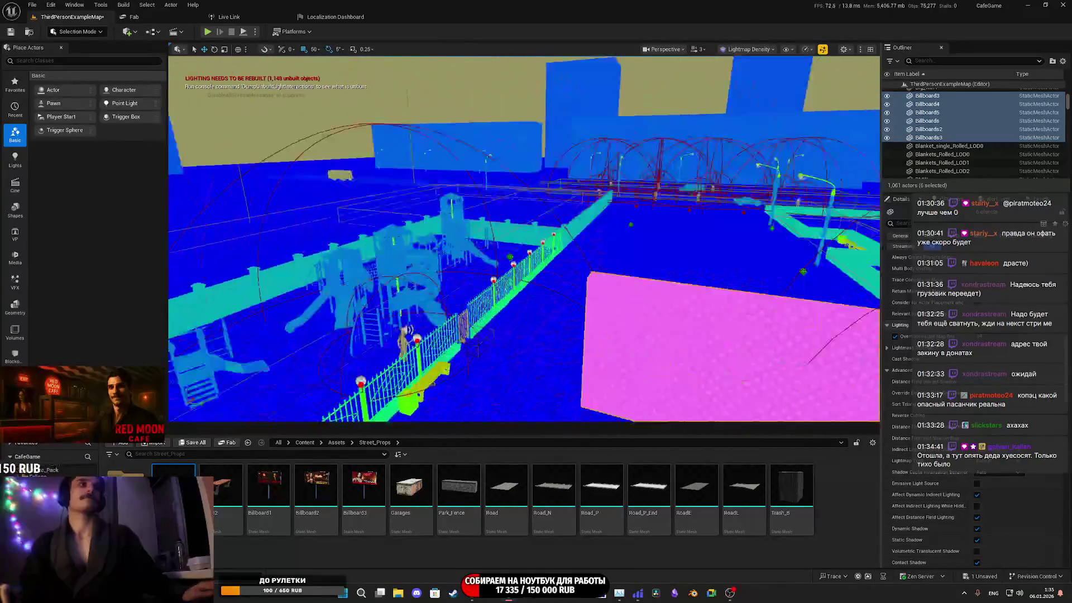
{"action": "key", "text": "w"}
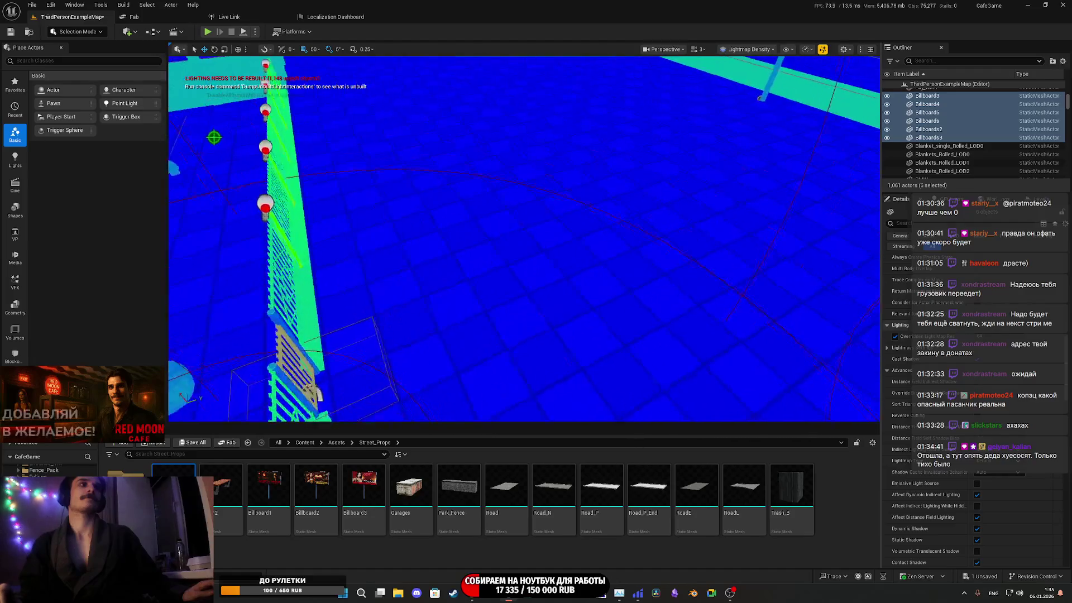
{"action": "left_click", "coordinate": [367, 377]}
{"action": "left_click", "coordinate": [191, 444]}
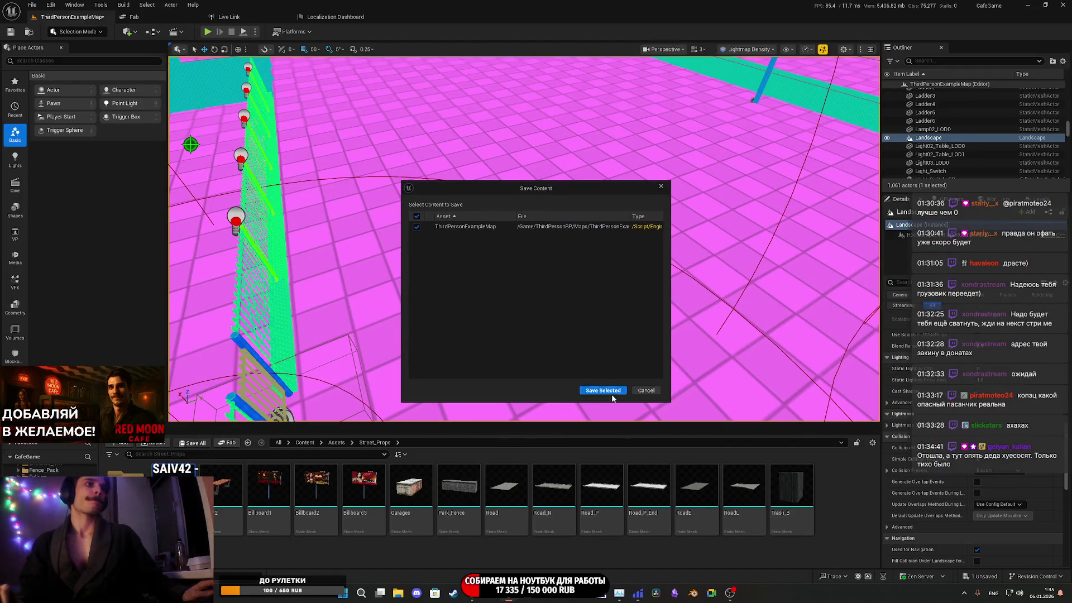
{"action": "left_click", "coordinate": [617, 393]}
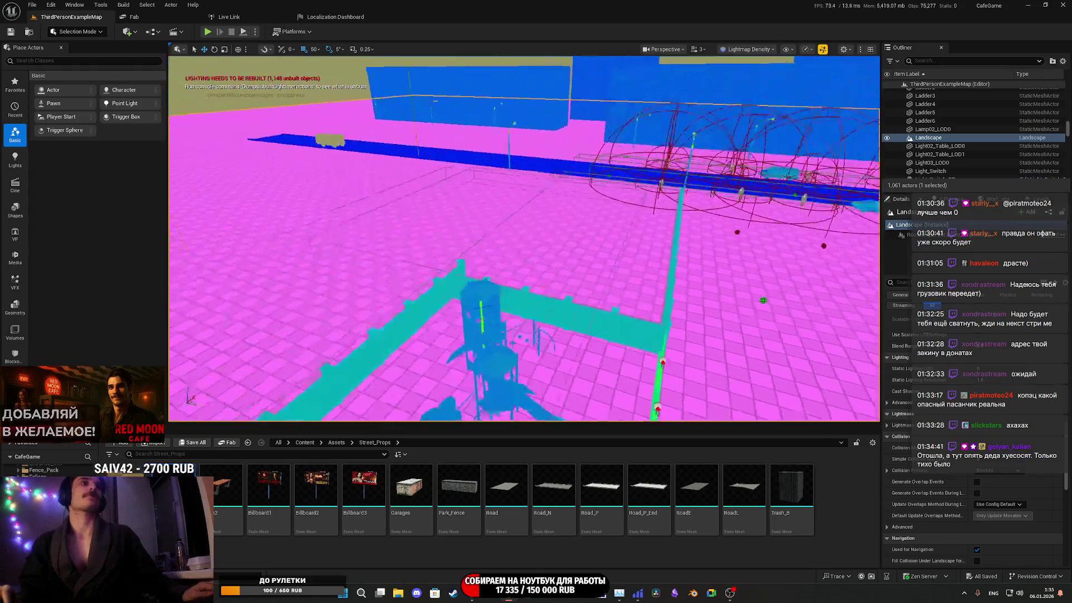
{"action": "mouse_move", "coordinate": [525, 240]}
{"action": "left_mouse_down"}
{"action": "mouse_move", "coordinate": [525, 223]}
{"action": "mouse_move", "coordinate": [553, 195]}
{"action": "mouse_move", "coordinate": [701, 221]}
{"action": "left_mouse_up"}
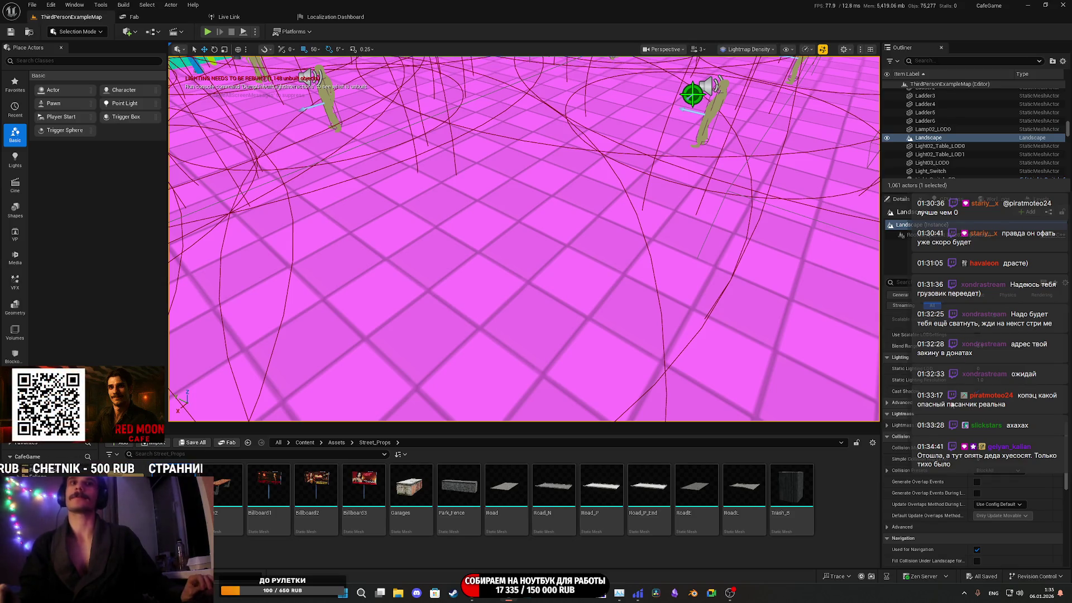
Expand the landscape's Lightmass settings and undo the accidental edit, restoring HLOD texture size 256
{"action": "scroll", "coordinate": [952, 400], "scroll_direction": "down", "scroll_amount": 8}
{"action": "scroll", "coordinate": [949, 435], "scroll_direction": "down", "scroll_amount": 8}
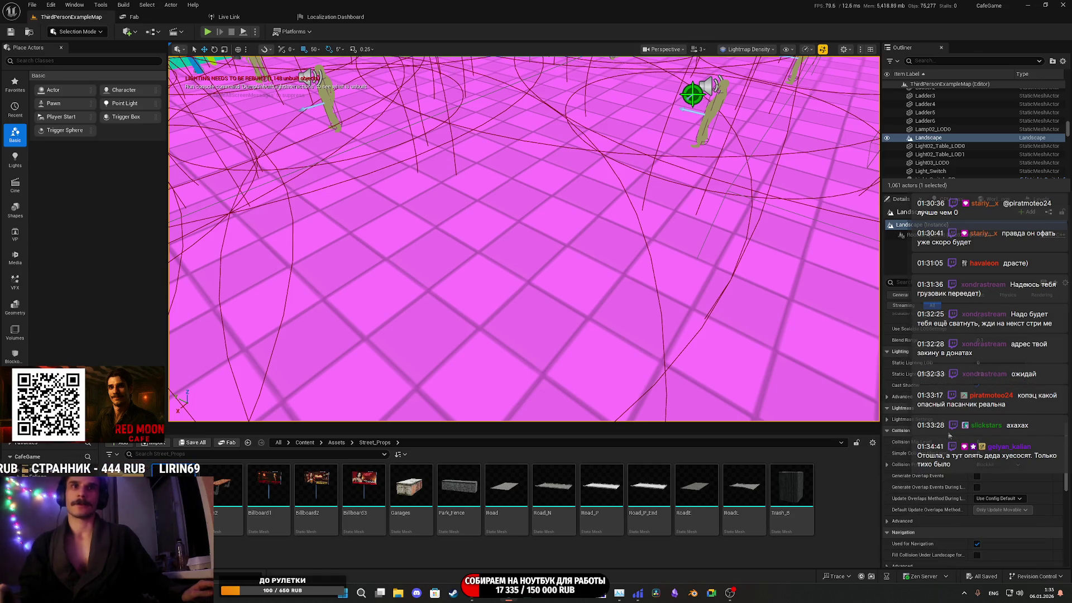
{"action": "left_click", "coordinate": [887, 419]}
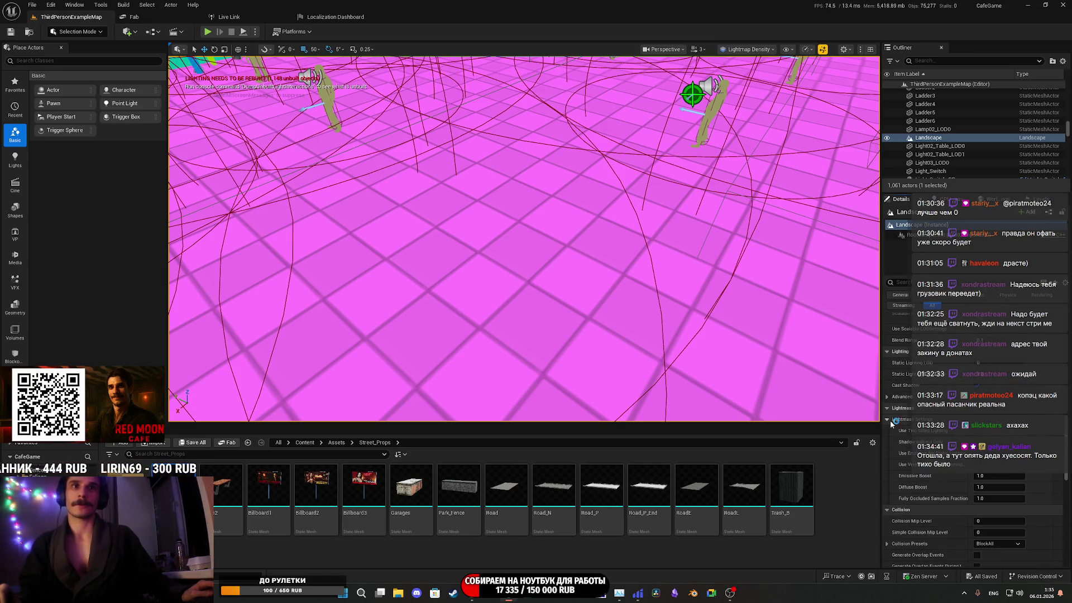
{"action": "scroll", "coordinate": [980, 484], "scroll_direction": "down", "scroll_amount": 7}
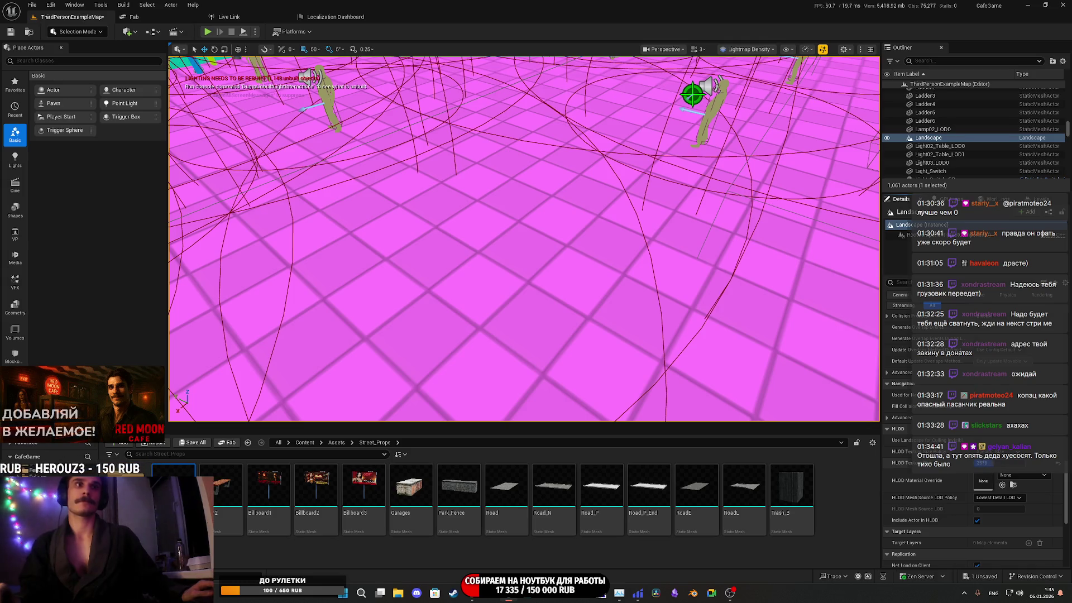
{"action": "key", "text": "ctrl+z"}
{"action": "scroll", "coordinate": [927, 472], "scroll_direction": "down", "scroll_amount": 8}
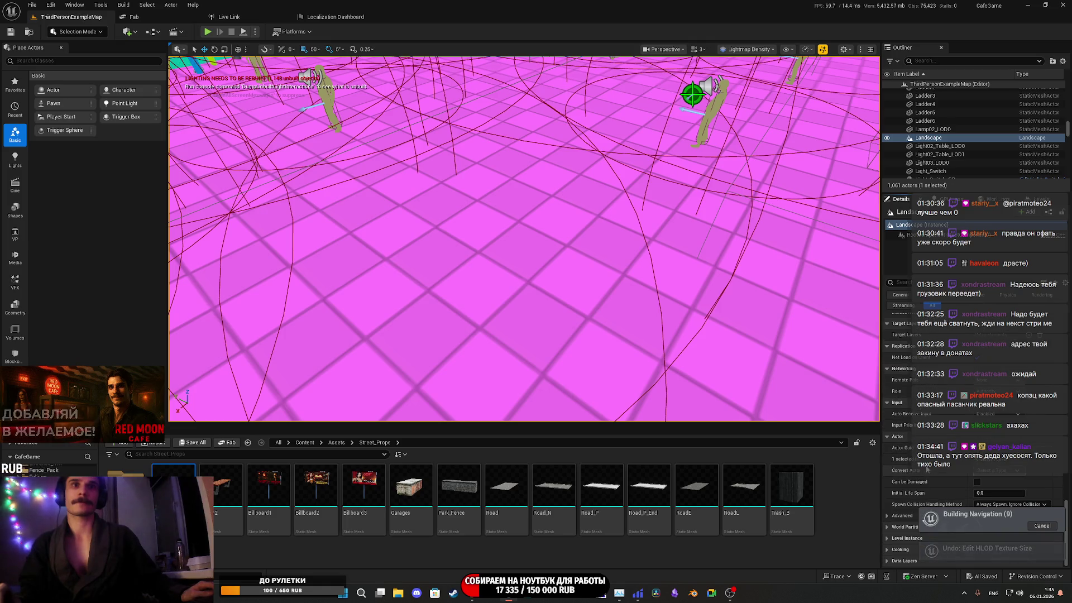
{"action": "mouse_move", "coordinate": [494, 374]}
{"action": "left_mouse_down"}
{"action": "mouse_move", "coordinate": [491, 313]}
{"action": "mouse_move", "coordinate": [480, 299]}
{"action": "mouse_move", "coordinate": [458, 301]}
{"action": "mouse_move", "coordinate": [486, 296]}
{"action": "mouse_move", "coordinate": [480, 313]}
{"action": "mouse_move", "coordinate": [470, 307]}
{"action": "mouse_move", "coordinate": [486, 302]}
{"action": "mouse_move", "coordinate": [480, 324]}
{"action": "mouse_move", "coordinate": [508, 306]}
{"action": "left_mouse_up"}
Select Road41, then add nearby road pieces including Road38 and Road36
{"action": "left_click", "coordinate": [508, 307]}
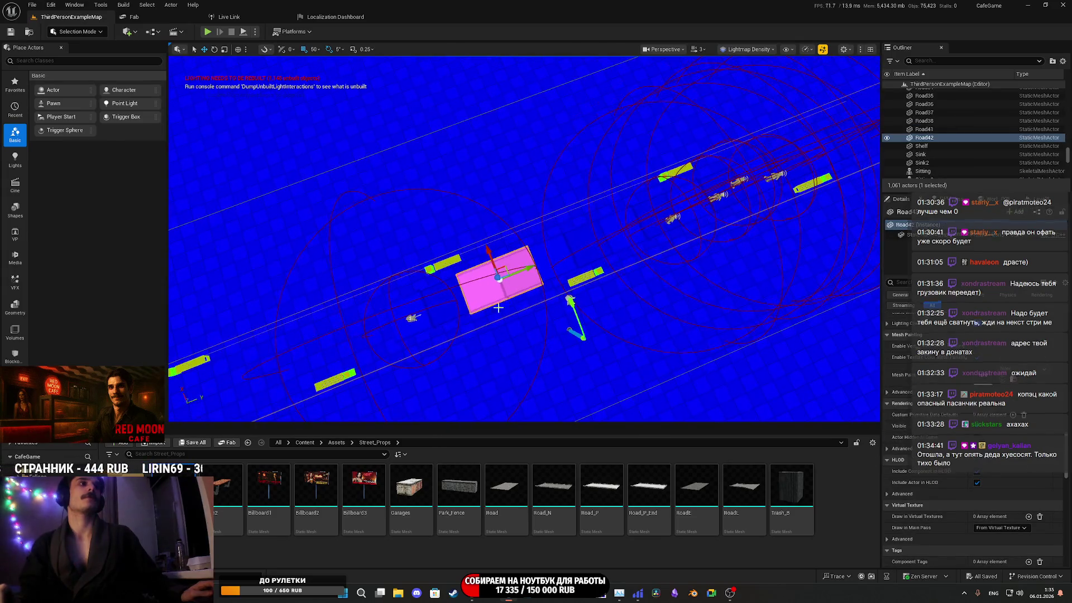
{"action": "left_click", "coordinate": [438, 306]}
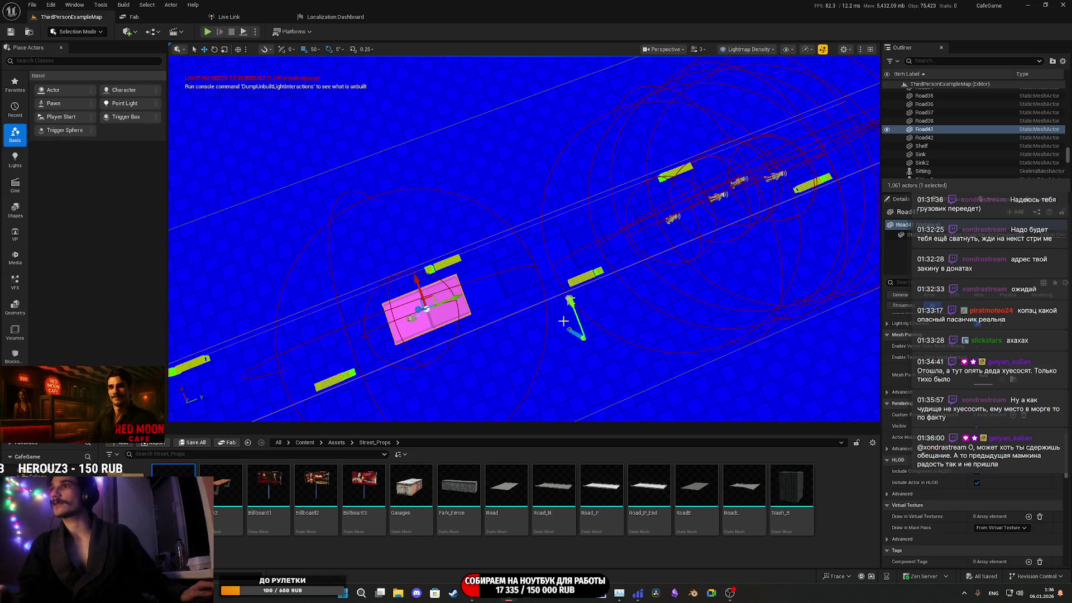
{"action": "mouse_move", "coordinate": [599, 311]}
{"action": "left_mouse_down"}
{"action": "mouse_move", "coordinate": [580, 268]}
{"action": "mouse_move", "coordinate": [595, 307]}
{"action": "mouse_move", "coordinate": [580, 282]}
{"action": "mouse_move", "coordinate": [612, 279]}
{"action": "left_mouse_up"}
{"action": "left_click", "coordinate": [546, 287], "text": "ctrl"}
{"action": "left_click", "coordinate": [612, 280], "text": "ctrl"}
{"action": "mouse_move", "coordinate": [581, 313]}
{"action": "left_mouse_down"}
{"action": "mouse_move", "coordinate": [581, 301]}
{"action": "mouse_move", "coordinate": [548, 359]}
{"action": "left_mouse_up"}
{"action": "left_click", "coordinate": [576, 319], "text": "ctrl"}
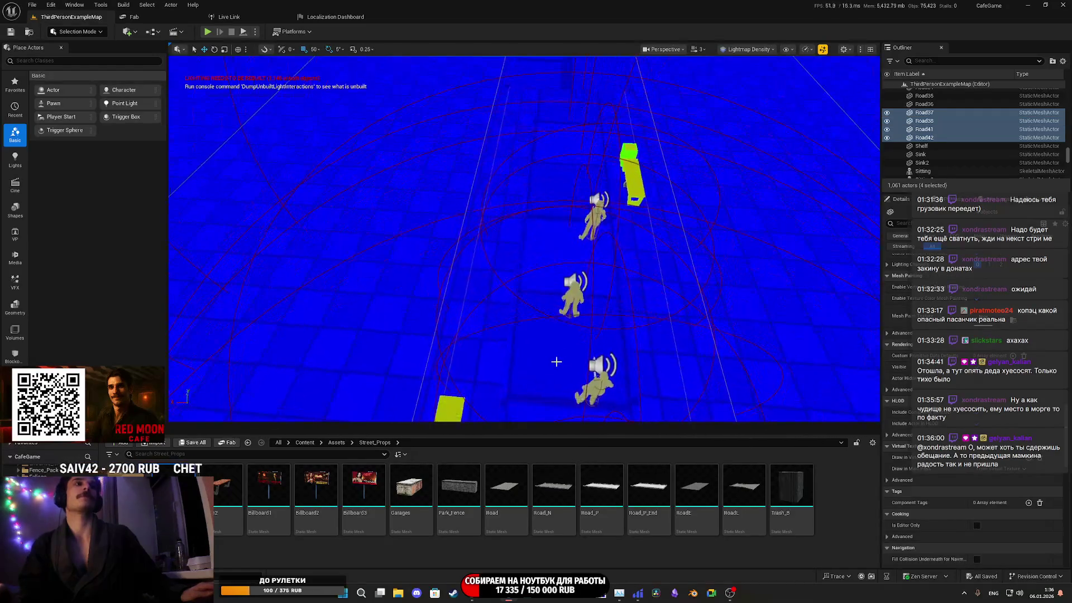
{"action": "left_click", "coordinate": [549, 359], "text": "ctrl"}
Add Road33, Road27, Road29, Road30 and neighbouring road pieces to the selection
{"action": "mouse_move", "coordinate": [543, 255]}
{"action": "left_mouse_down"}
{"action": "mouse_move", "coordinate": [536, 289]}
{"action": "mouse_move", "coordinate": [594, 285]}
{"action": "mouse_move", "coordinate": [608, 291]}
{"action": "mouse_move", "coordinate": [614, 324]}
{"action": "left_mouse_up"}
{"action": "left_click", "coordinate": [536, 290], "text": "ctrl"}
{"action": "left_click", "coordinate": [610, 281], "text": "ctrl"}
{"action": "left_click", "coordinate": [618, 334], "text": "ctrl"}
{"action": "left_click", "coordinate": [444, 262], "text": "ctrl"}
{"action": "left_click_drag", "start_coordinate": [444, 261], "coordinate": [558, 285]}
{"action": "left_click", "coordinate": [535, 248], "text": "ctrl"}
{"action": "left_click", "coordinate": [508, 218], "text": "ctrl"}
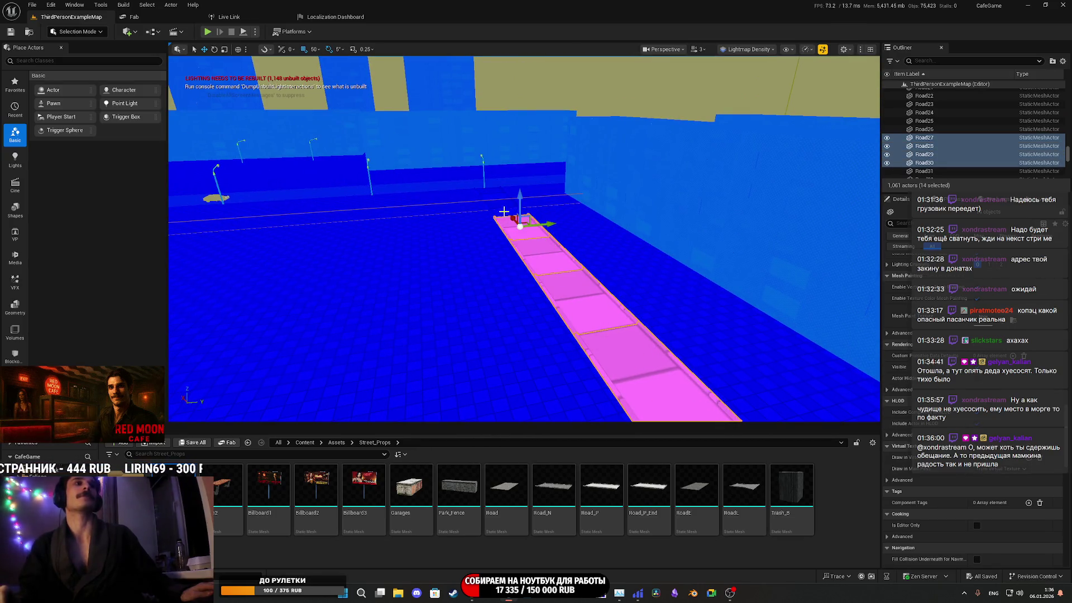
{"action": "left_click", "coordinate": [501, 204], "text": "ctrl"}
Add Road23, Road24 and the adjacent road pieces further along the street
{"action": "left_click_drag", "start_coordinate": [501, 203], "coordinate": [194, 294]}
{"action": "left_click", "coordinate": [467, 362], "text": "ctrl"}
{"action": "left_click_drag", "start_coordinate": [467, 362], "coordinate": [508, 355]}
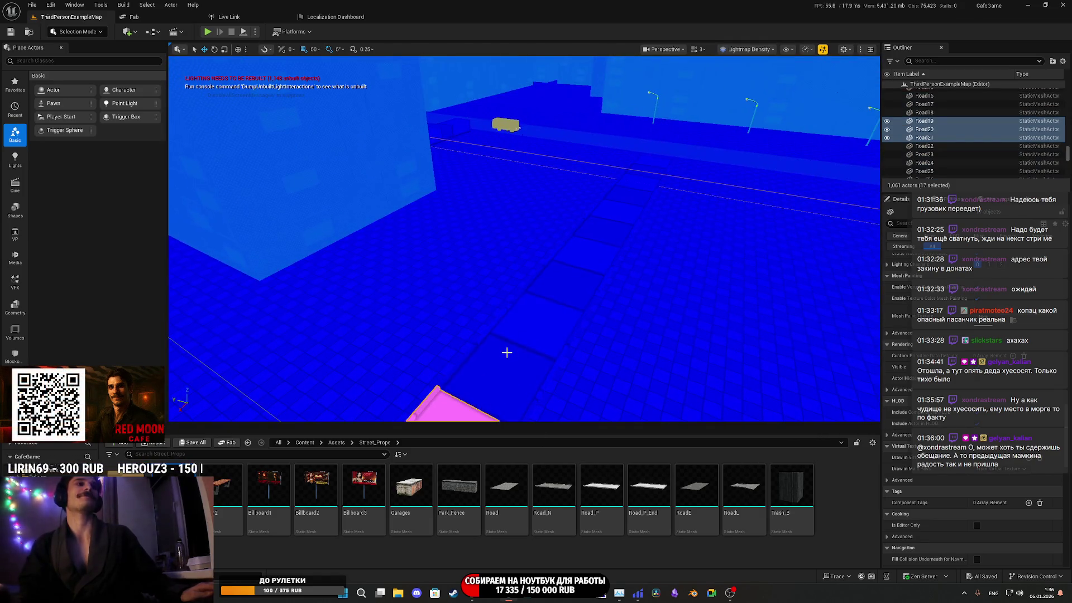
{"action": "left_click", "coordinate": [507, 354], "text": "ctrl"}
{"action": "left_click", "coordinate": [578, 279], "text": "ctrl"}
{"action": "left_click", "coordinate": [611, 232], "text": "ctrl"}
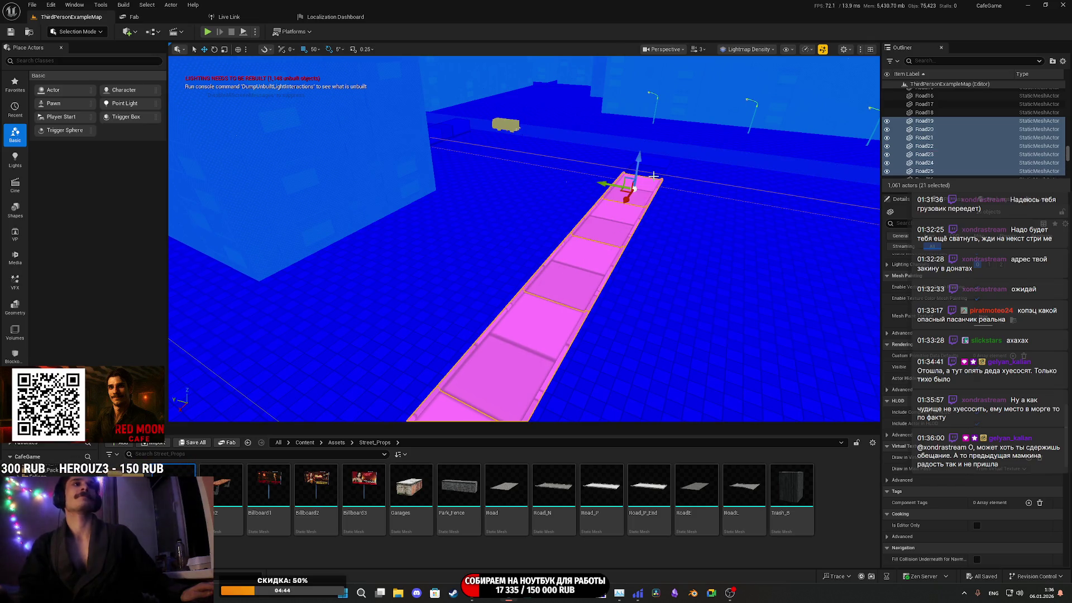
{"action": "left_click", "coordinate": [655, 174], "text": "ctrl"}
{"action": "mouse_move", "coordinate": [655, 174]}
{"action": "left_mouse_down"}
{"action": "mouse_move", "coordinate": [645, 120]}
{"action": "mouse_move", "coordinate": [694, 183]}
{"action": "mouse_move", "coordinate": [511, 259]}
{"action": "mouse_move", "coordinate": [569, 211]}
{"action": "mouse_move", "coordinate": [520, 292]}
{"action": "mouse_move", "coordinate": [514, 378]}
{"action": "left_mouse_up"}
Add Road12 through Road16 and Road4 to the road selection
{"action": "left_click", "coordinate": [694, 183], "text": "ctrl"}
{"action": "left_click", "coordinate": [511, 259], "text": "ctrl"}
{"action": "left_click", "coordinate": [514, 378], "text": "ctrl"}
{"action": "left_click", "coordinate": [524, 240], "text": "ctrl"}
{"action": "mouse_move", "coordinate": [524, 240]}
{"action": "left_mouse_down"}
{"action": "mouse_move", "coordinate": [547, 363]}
{"action": "mouse_move", "coordinate": [554, 278]}
{"action": "mouse_move", "coordinate": [553, 345]}
{"action": "left_mouse_up"}
{"action": "left_click", "coordinate": [561, 295], "text": "ctrl"}
{"action": "mouse_move", "coordinate": [554, 253]}
{"action": "left_mouse_down"}
{"action": "mouse_move", "coordinate": [545, 340]}
{"action": "mouse_move", "coordinate": [557, 311]}
{"action": "mouse_move", "coordinate": [561, 176]}
{"action": "mouse_move", "coordinate": [545, 280]}
{"action": "left_mouse_up"}
Add Road5, Road6, Road8, Road11, Road18 and the remaining pieces, reaching 40 selected roads
{"action": "left_click", "coordinate": [565, 296], "text": "ctrl"}
{"action": "left_click", "coordinate": [553, 215], "text": "ctrl"}
{"action": "left_click", "coordinate": [558, 212], "text": "ctrl"}
{"action": "left_click", "coordinate": [555, 259], "text": "ctrl"}
{"action": "left_click", "coordinate": [558, 198], "text": "ctrl"}
{"action": "left_click", "coordinate": [566, 179], "text": "ctrl"}
{"action": "mouse_move", "coordinate": [565, 179]}
{"action": "left_mouse_down"}
{"action": "mouse_move", "coordinate": [559, 251]}
{"action": "mouse_move", "coordinate": [620, 160]}
{"action": "mouse_move", "coordinate": [475, 279]}
{"action": "mouse_move", "coordinate": [430, 359]}
{"action": "mouse_move", "coordinate": [502, 304]}
{"action": "mouse_move", "coordinate": [569, 198]}
{"action": "left_mouse_up"}
{"action": "left_click", "coordinate": [505, 305], "text": "ctrl"}
{"action": "left_click", "coordinate": [569, 198], "text": "ctrl"}
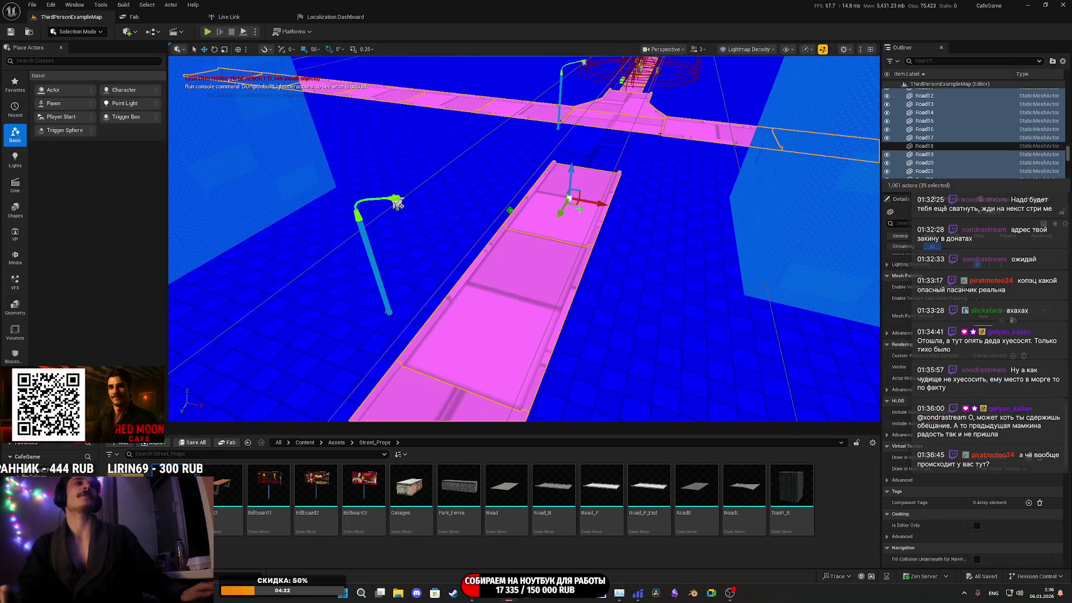
{"action": "left_click", "coordinate": [595, 151], "text": "ctrl"}
{"action": "mouse_move", "coordinate": [595, 152]}
{"action": "left_mouse_down"}
{"action": "mouse_move", "coordinate": [581, 190]}
{"action": "mouse_move", "coordinate": [536, 212]}
{"action": "mouse_move", "coordinate": [525, 201]}
{"action": "mouse_move", "coordinate": [480, 279]}
{"action": "left_mouse_up"}
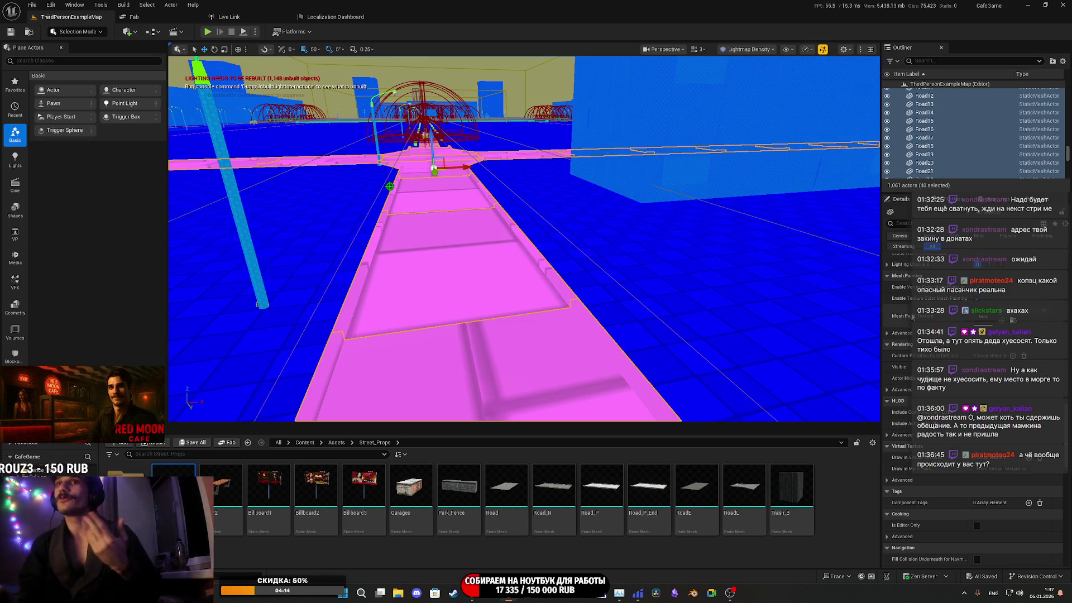
Tick the lighting override checkbox in the Details panel's Lighting section for the selected roads
{"action": "scroll", "coordinate": [974, 390], "scroll_direction": "down", "scroll_amount": 5}
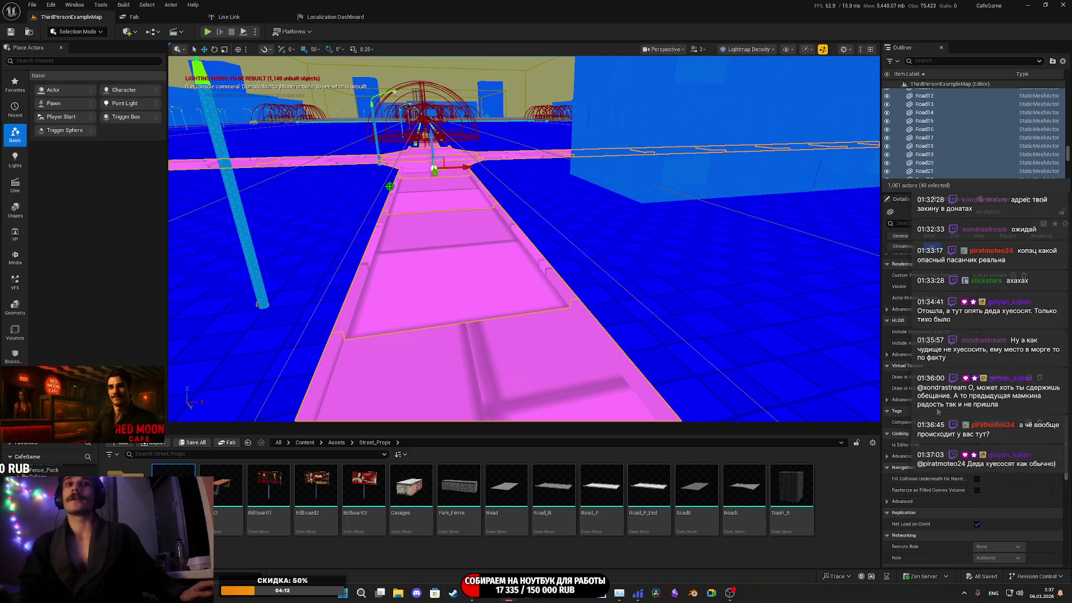
{"action": "scroll", "coordinate": [977, 387], "scroll_direction": "up", "scroll_amount": 5}
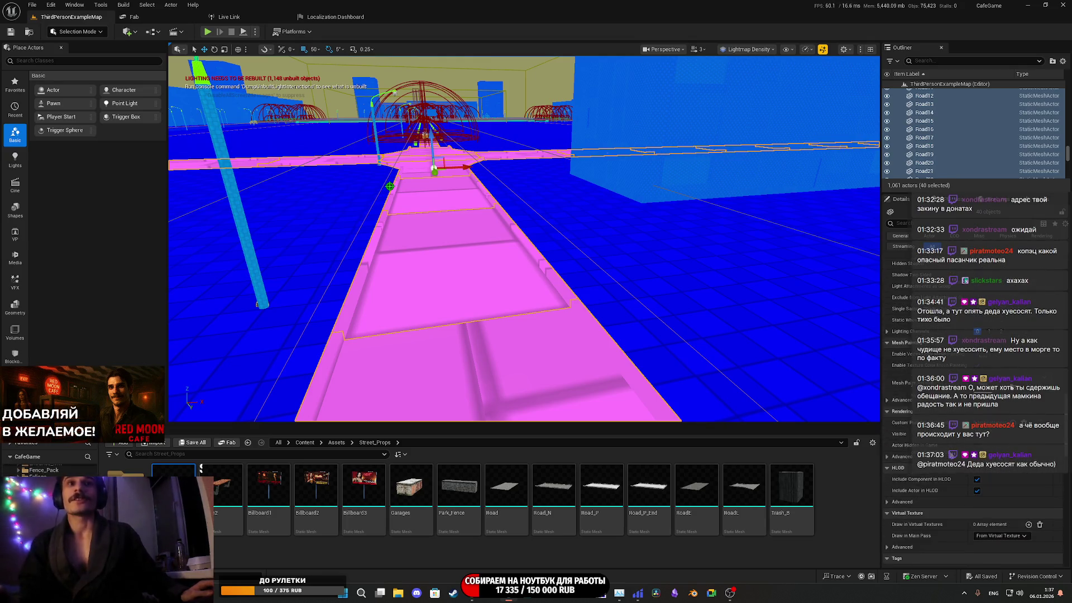
{"action": "scroll", "coordinate": [977, 387], "scroll_direction": "down", "scroll_amount": 10}
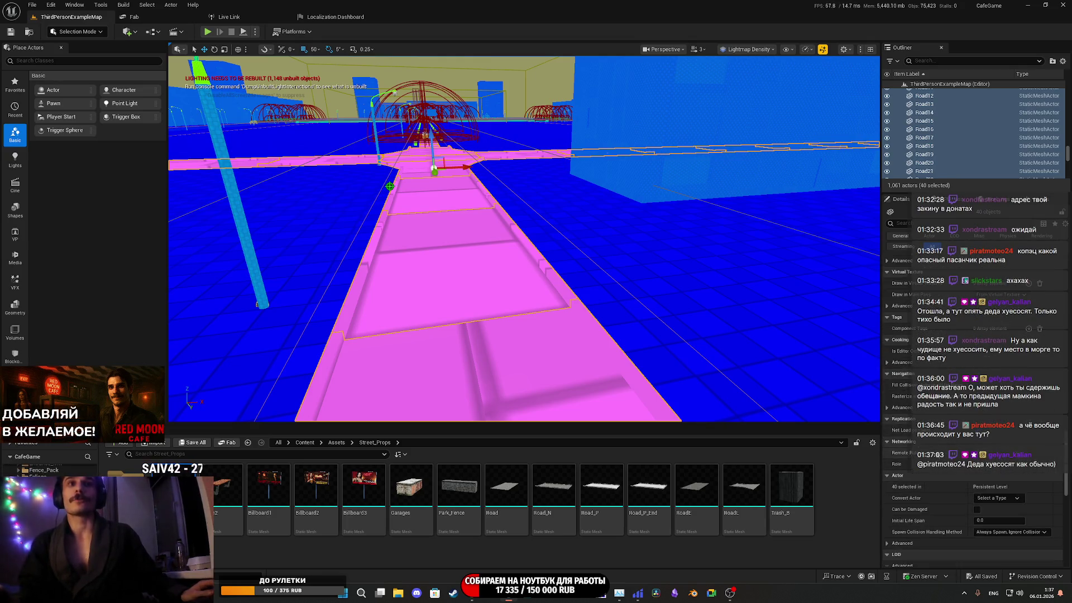
{"action": "scroll", "coordinate": [975, 390], "scroll_direction": "down", "scroll_amount": 1}
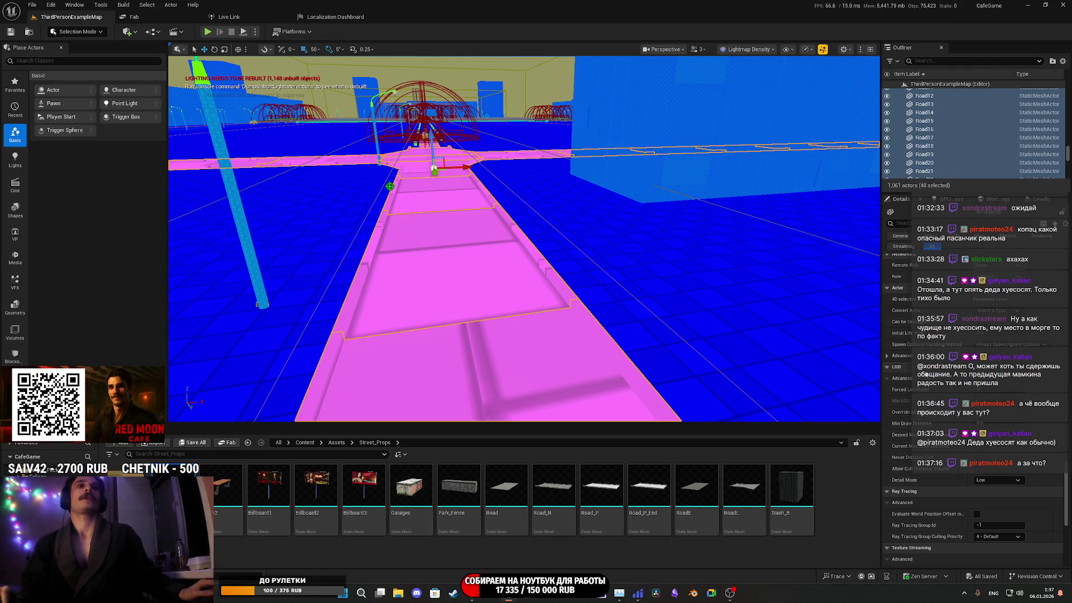
{"action": "scroll", "coordinate": [927, 397], "scroll_direction": "down", "scroll_amount": 5}
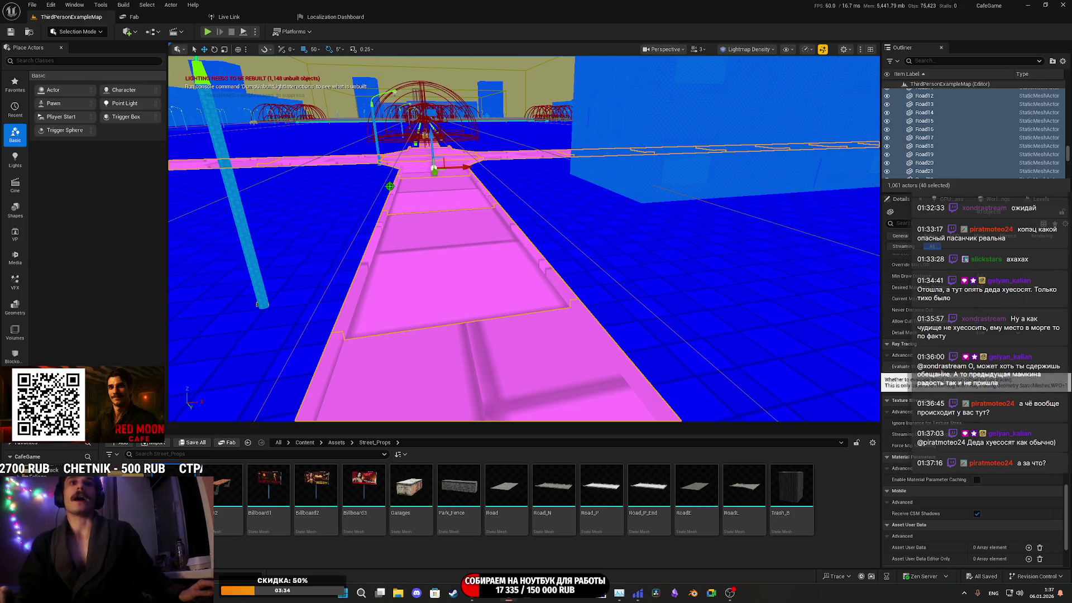
{"action": "scroll", "coordinate": [906, 404], "scroll_direction": "up", "scroll_amount": 2}
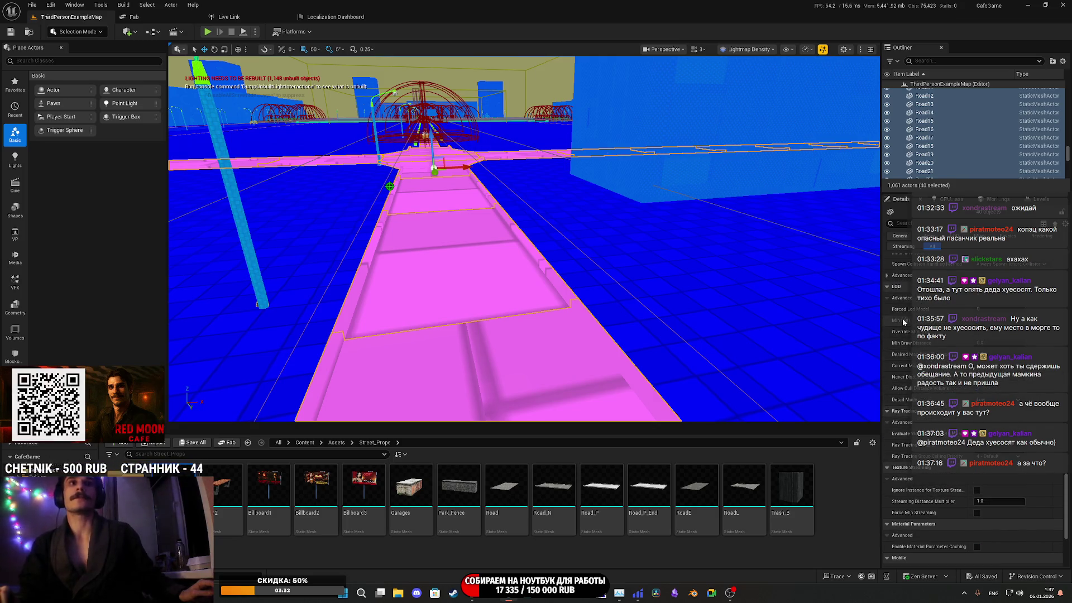
{"action": "scroll", "coordinate": [914, 423], "scroll_direction": "down", "scroll_amount": 6}
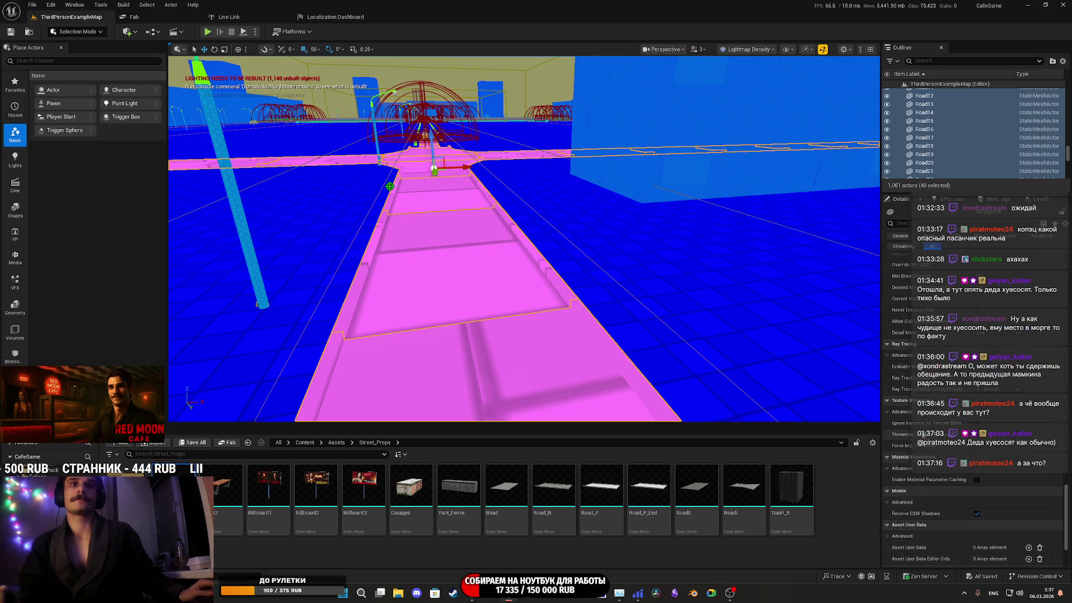
{"action": "scroll", "coordinate": [932, 434], "scroll_direction": "up", "scroll_amount": 5}
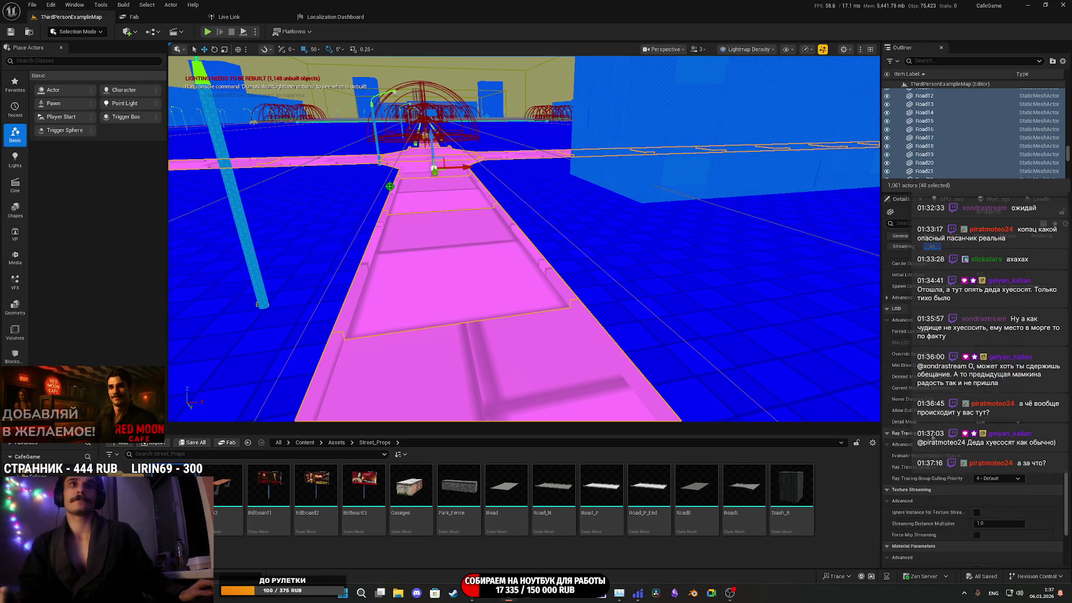
{"action": "scroll", "coordinate": [927, 429], "scroll_direction": "up", "scroll_amount": 4}
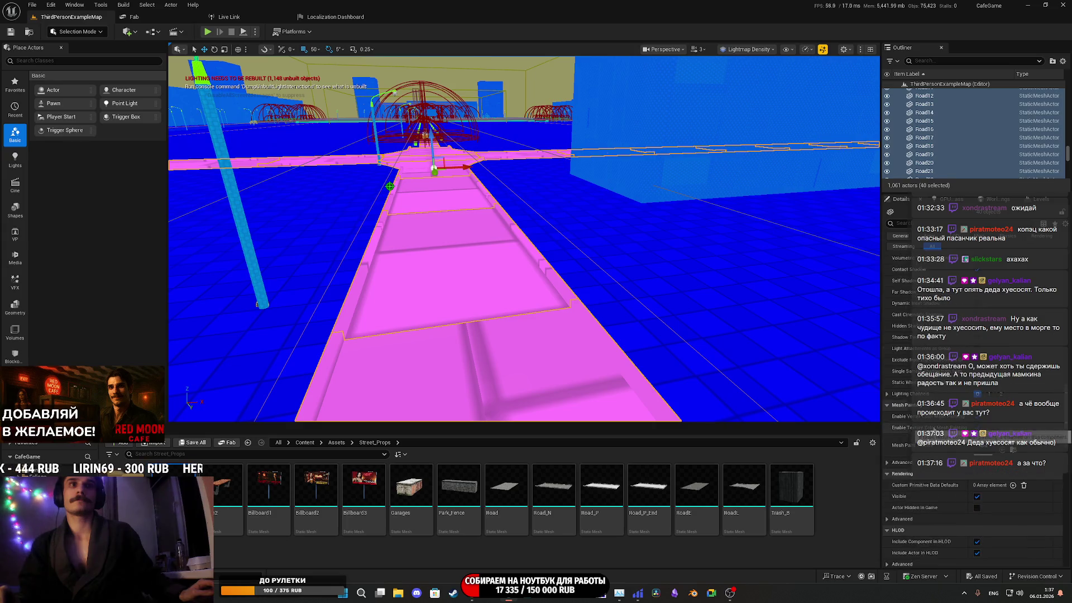
{"action": "scroll", "coordinate": [910, 419], "scroll_direction": "up", "scroll_amount": 8}
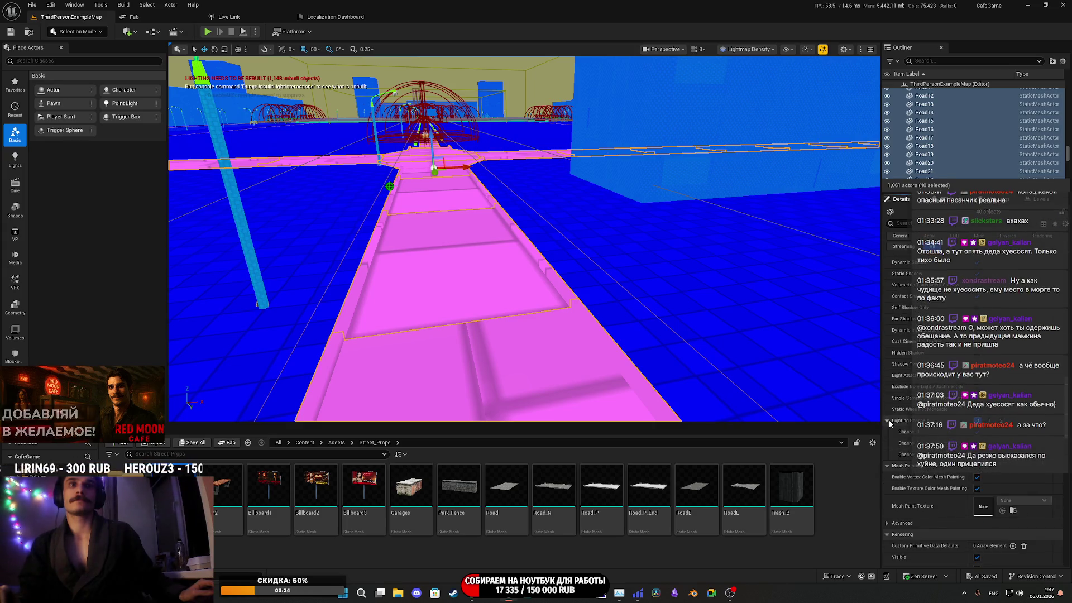
{"action": "scroll", "coordinate": [942, 407], "scroll_direction": "up", "scroll_amount": 1}
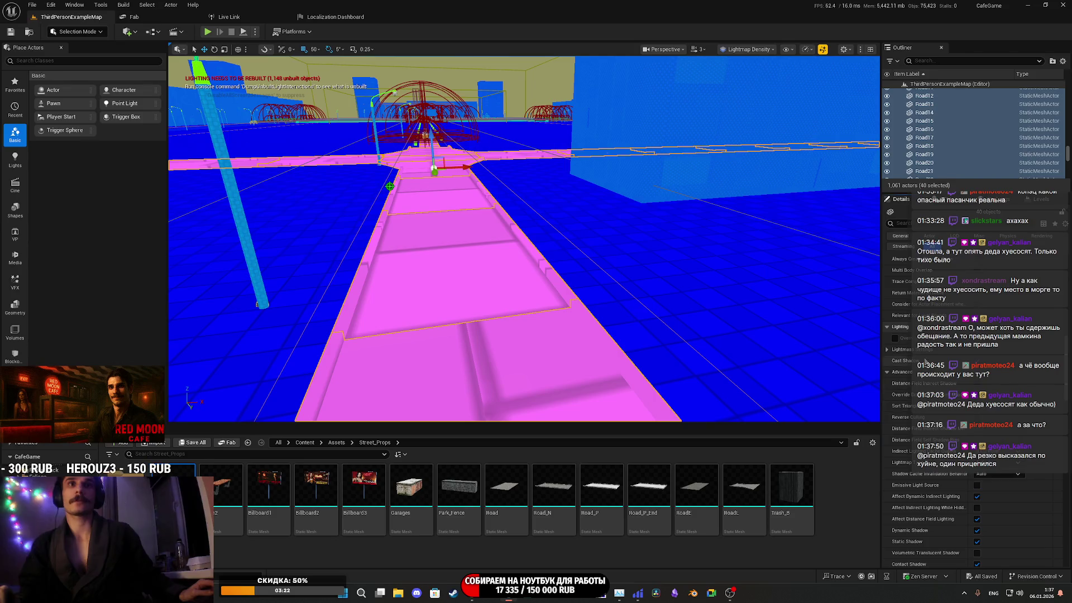
{"action": "left_click", "coordinate": [895, 338]}
{"action": "left_click_drag", "start_coordinate": [706, 306], "coordinate": [696, 138]}
{"action": "key", "text": "d"}
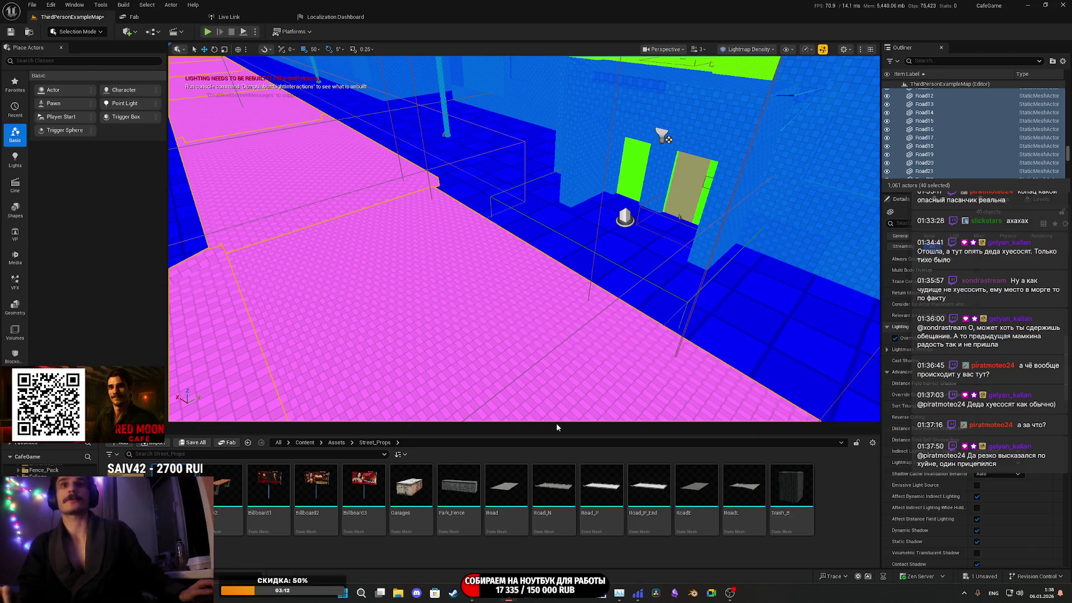
Save all modified content, then switch the viewport from Lightmap Density to Lit
{"action": "left_click", "coordinate": [202, 444]}
{"action": "left_click", "coordinate": [589, 389]}
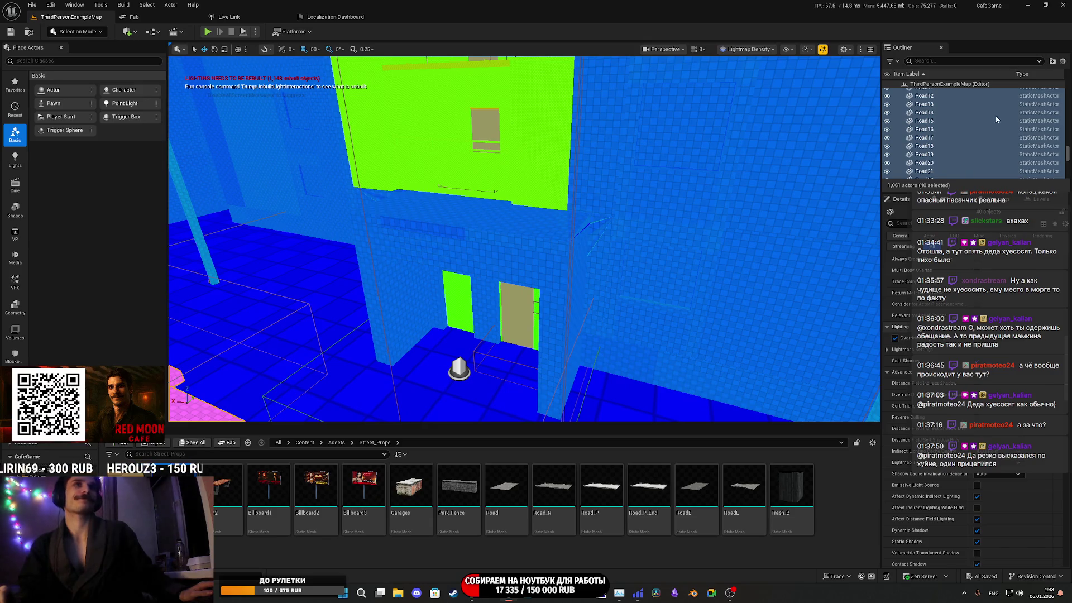
{"action": "left_click", "coordinate": [725, 50]}
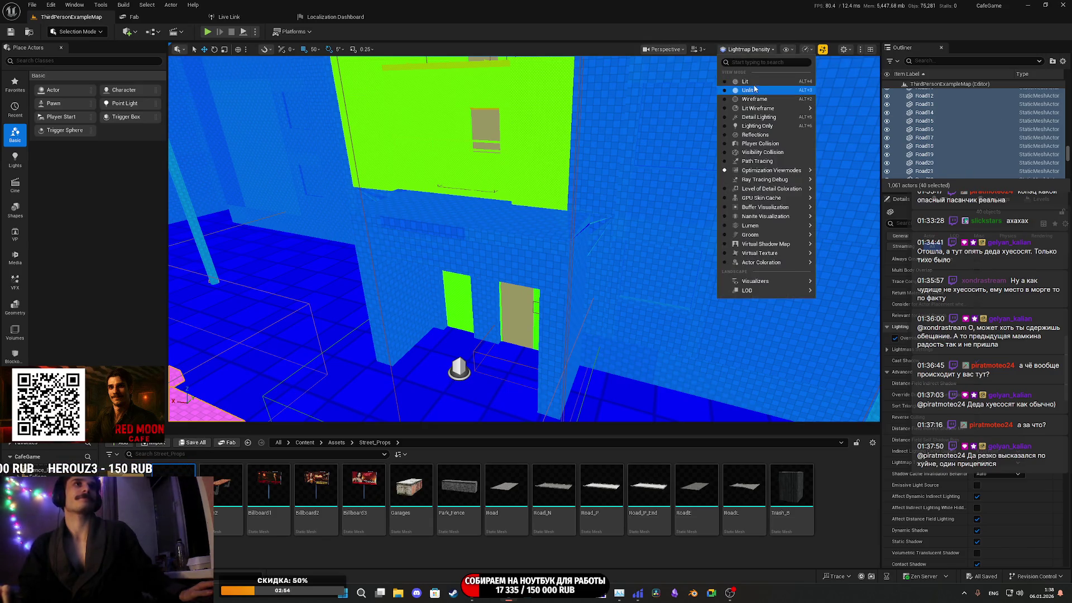
{"action": "left_click", "coordinate": [753, 84]}
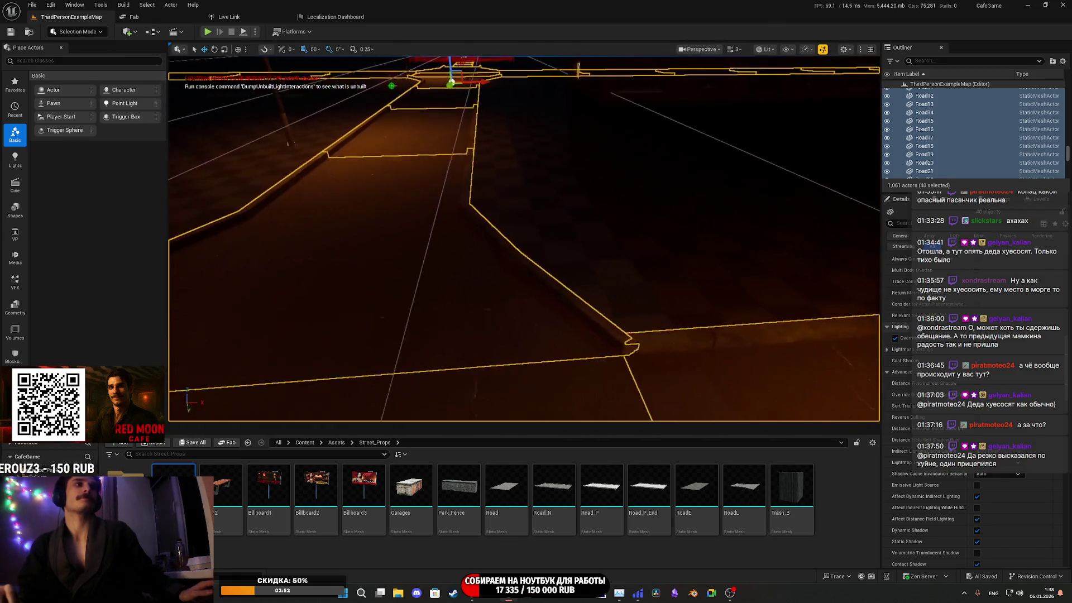
Fly the camera around the lit night street to inspect the selected roads and buildings
{"action": "left_click_drag", "start_coordinate": [632, 324], "coordinate": [632, 323]}
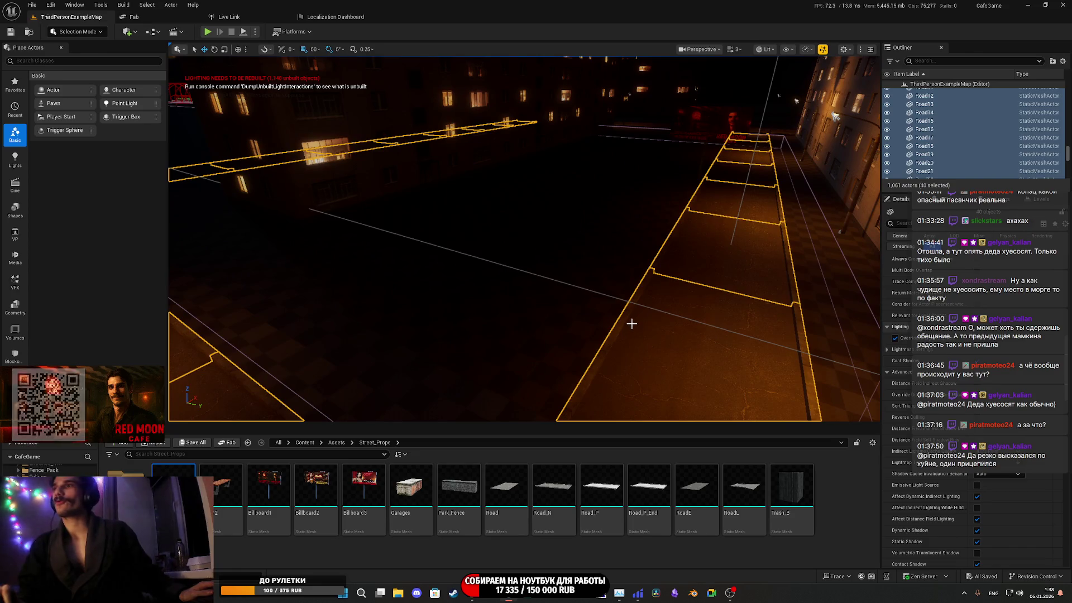
{"action": "left_click_drag", "start_coordinate": [689, 297], "coordinate": [689, 296]}
{"action": "left_click_drag", "start_coordinate": [854, 202], "coordinate": [854, 202]}
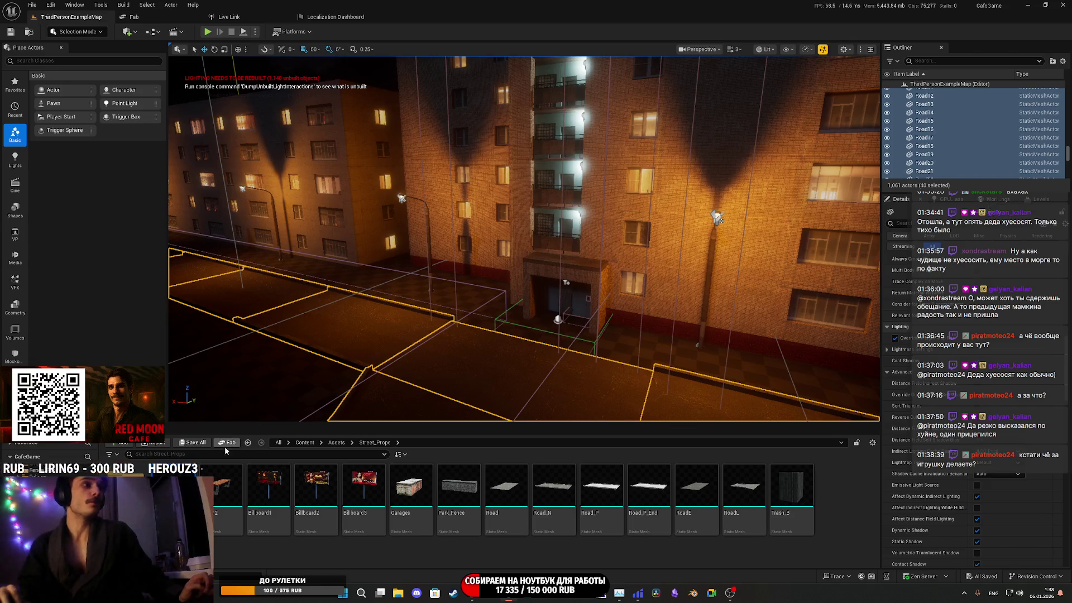
{"action": "left_click_drag", "start_coordinate": [739, 272], "coordinate": [761, 274]}
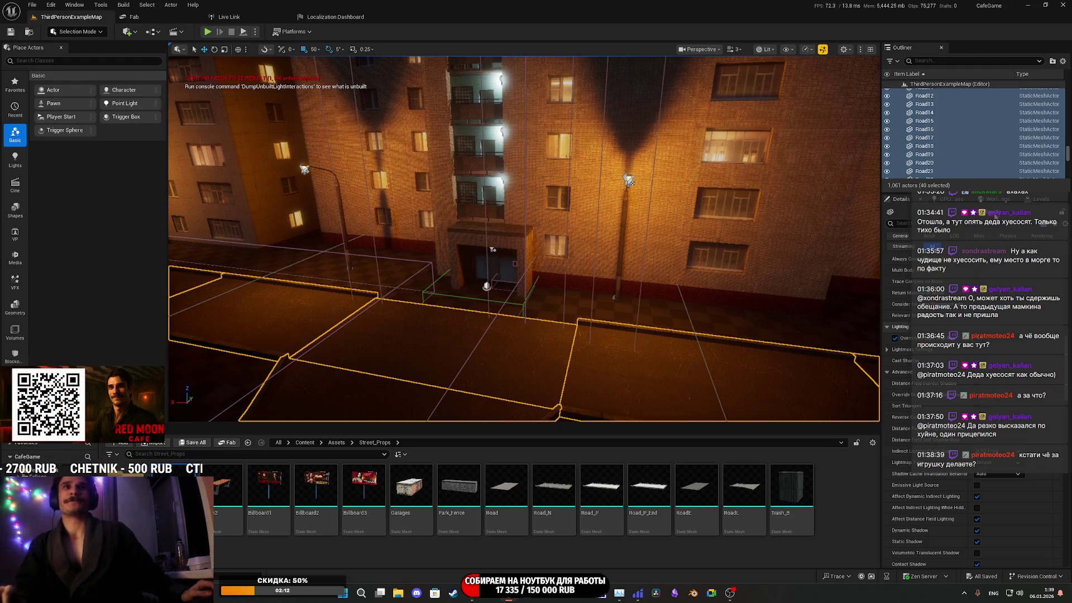
Start a GPU Lightmass lighting build and save the modified Street_PM asset
{"action": "left_click", "coordinate": [943, 199]}
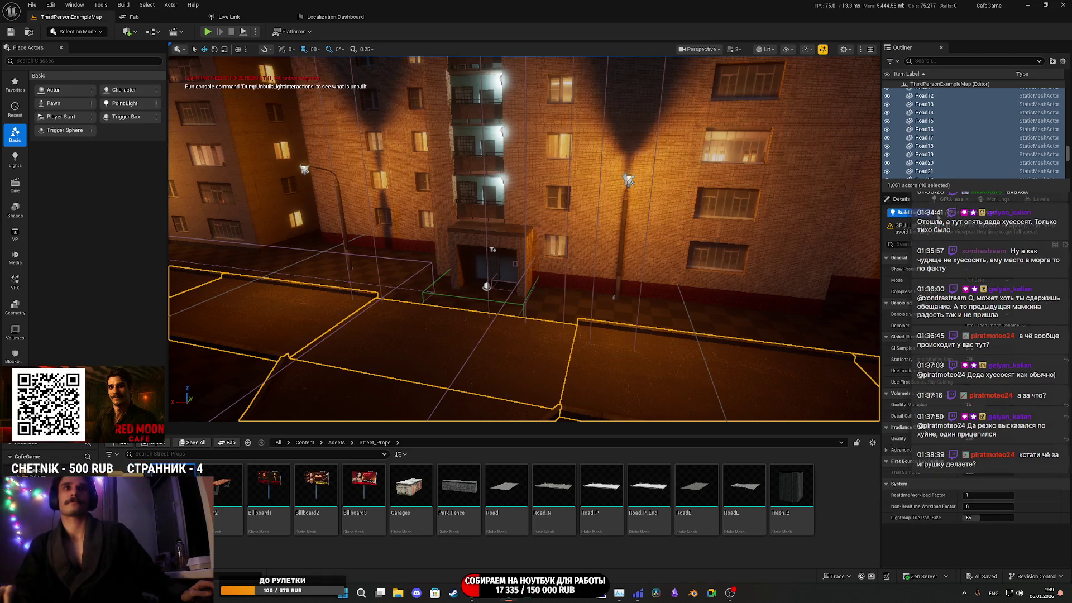
{"action": "left_click", "coordinate": [900, 213]}
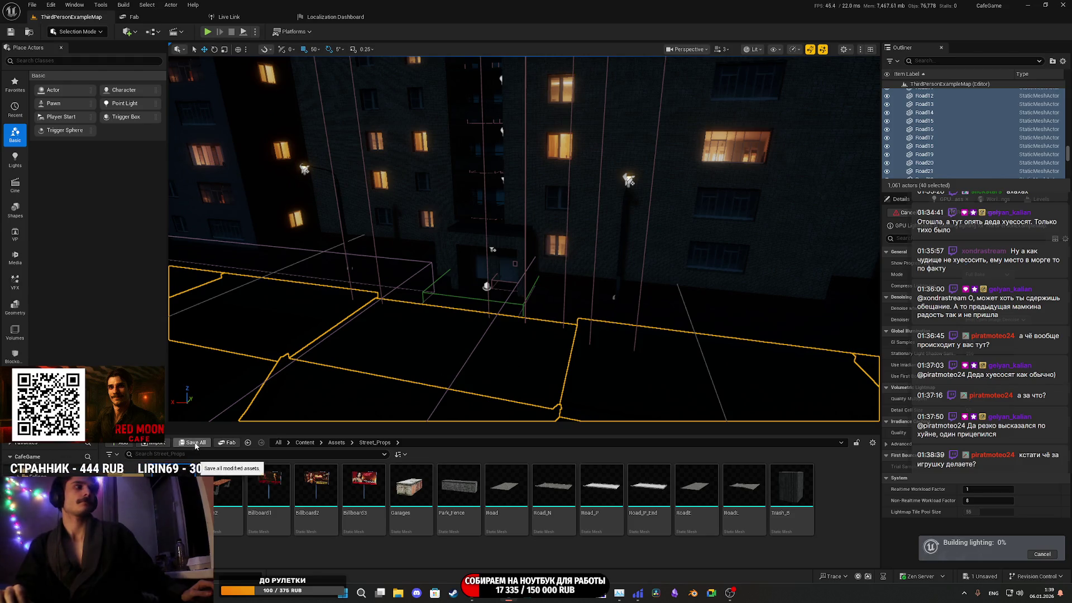
{"action": "key", "text": "ctrl+shift+s"}
{"action": "left_click", "coordinate": [603, 391]}
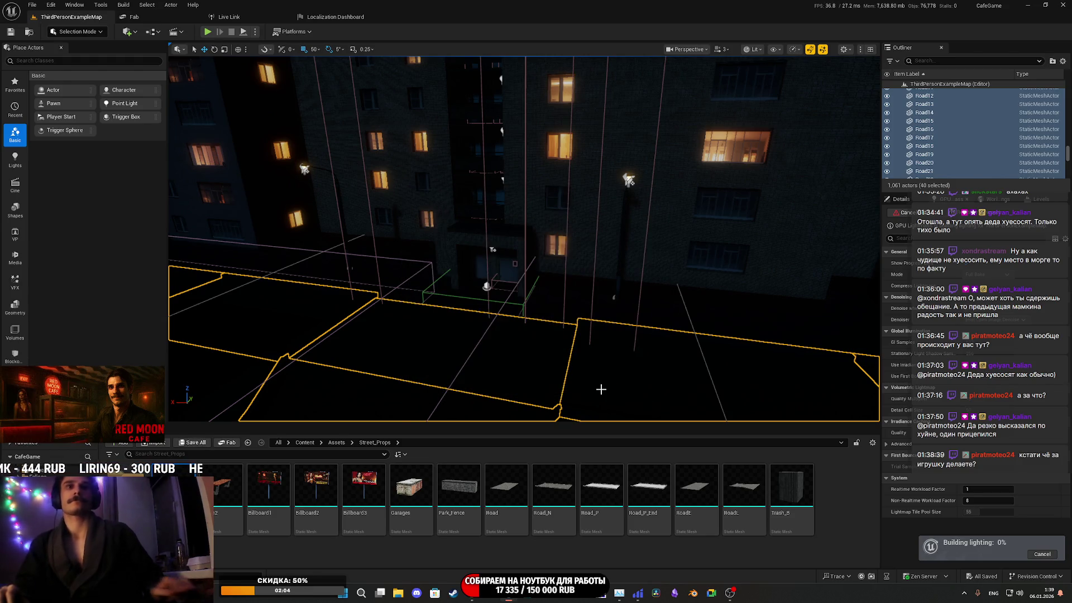
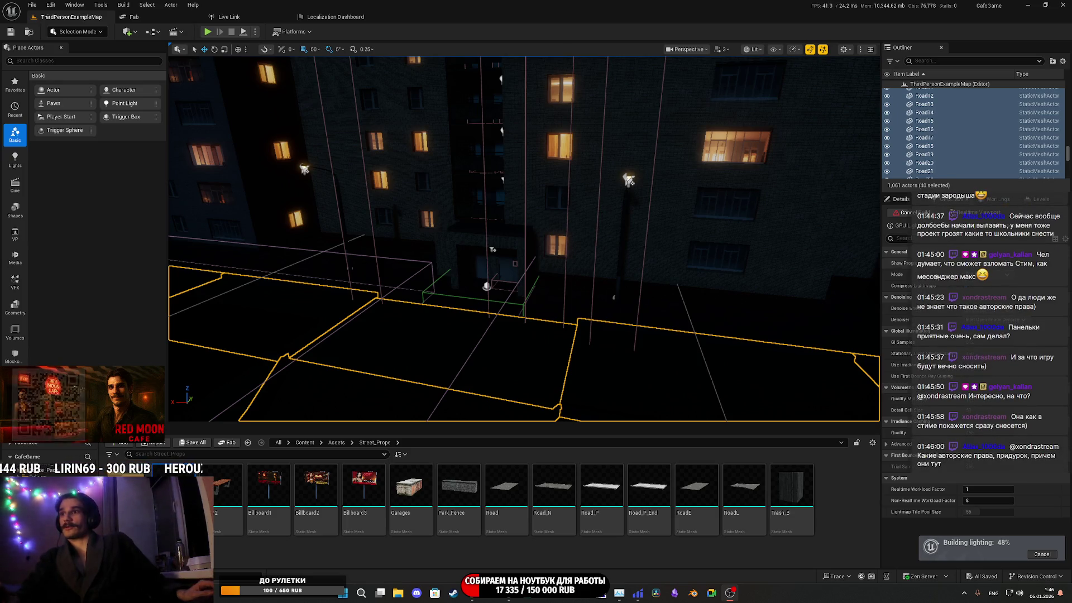
Cycle through camera bookmarks 1–5 to review the lit apartment street from several angles
{"action": "key", "text": "1"}
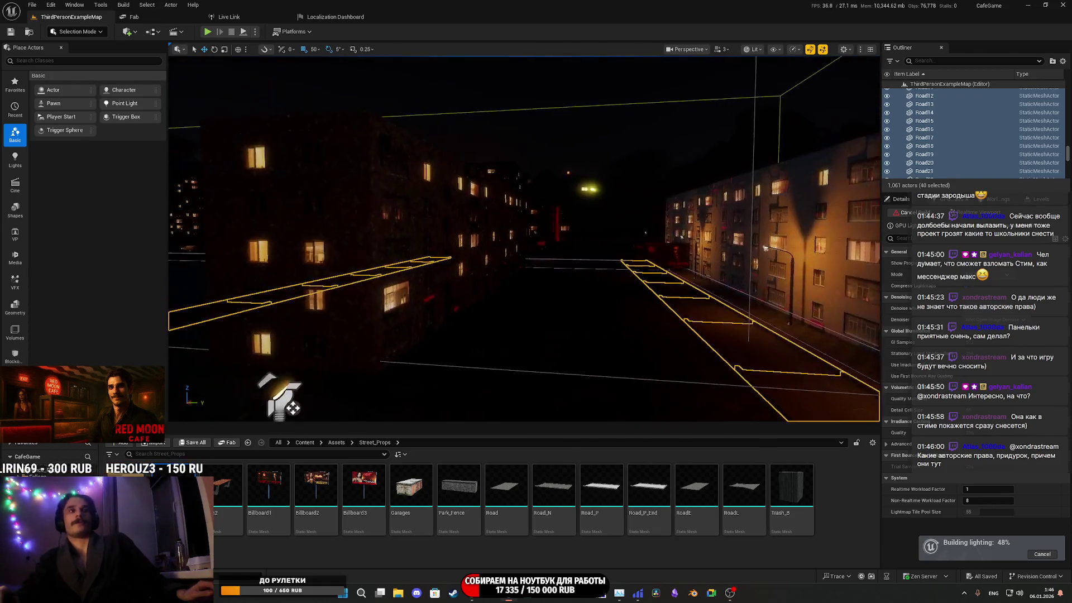
{"action": "key", "text": "2"}
{"action": "key", "text": "3"}
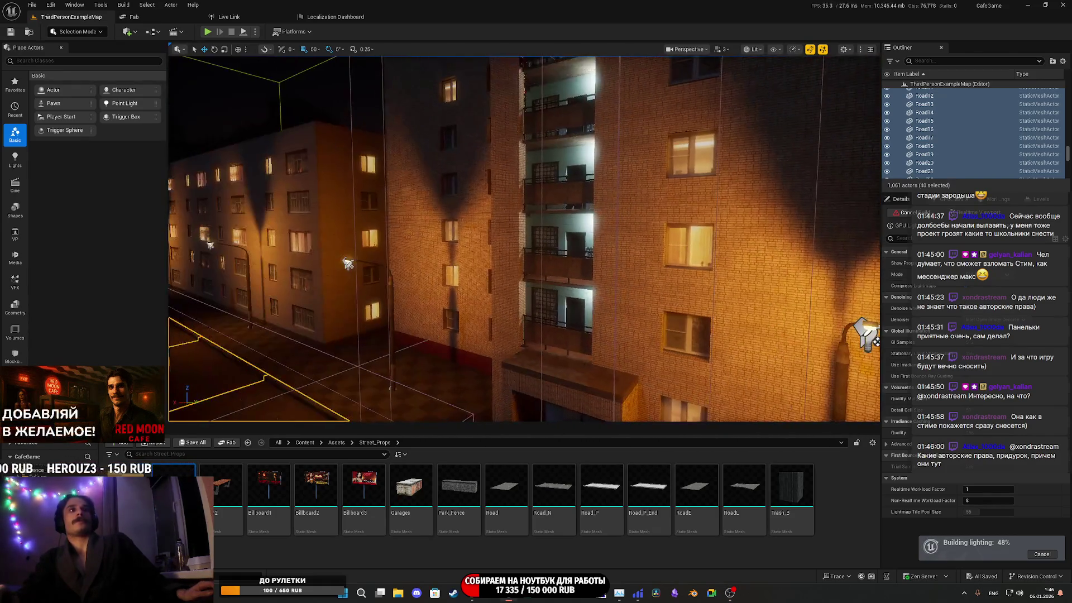
{"action": "key", "text": "4"}
{"action": "key", "text": "5"}
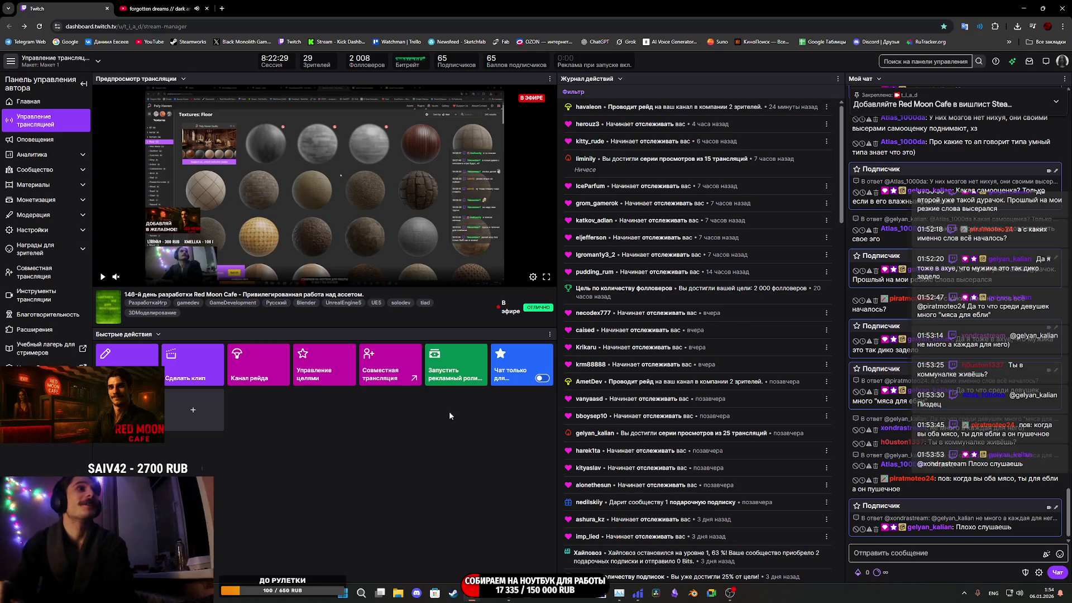
Minimize the stream dashboard browser, then close the asset validation Message Log and Project Settings
{"action": "left_click", "coordinate": [1021, 4]}
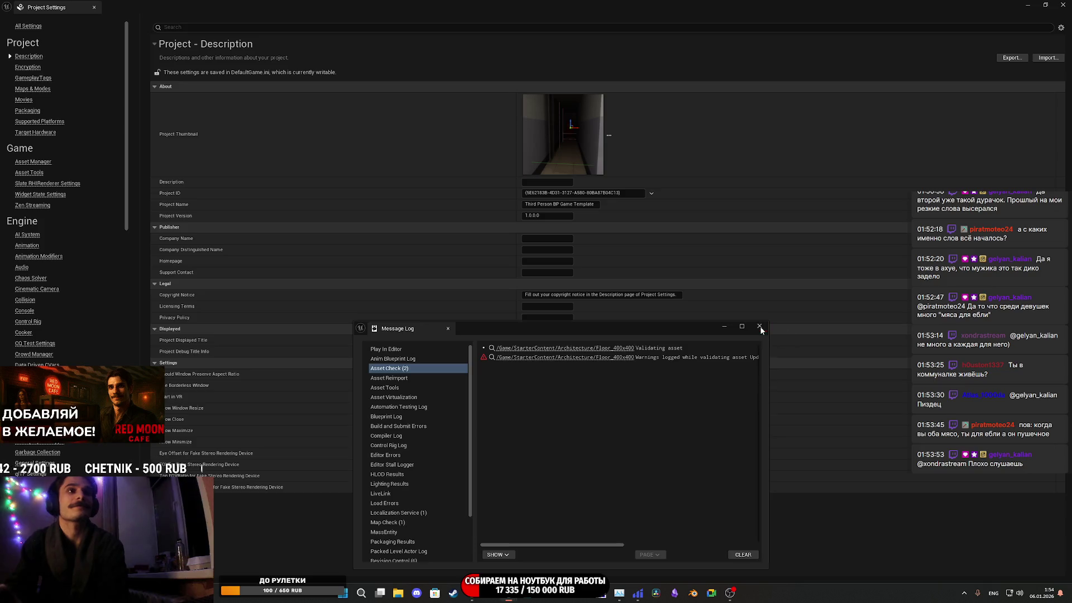
{"action": "left_click", "coordinate": [823, 328]}
{"action": "left_click", "coordinate": [93, 7]}
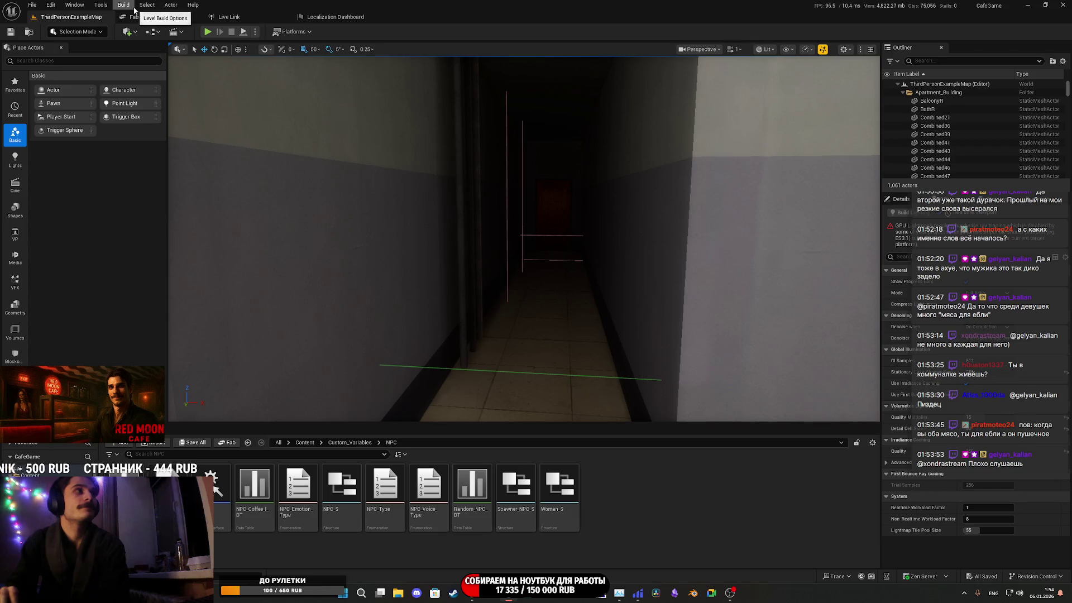
Package the project as a Windows build into the chosen output folder, then minimize the editor
{"action": "left_click", "coordinate": [53, 6]}
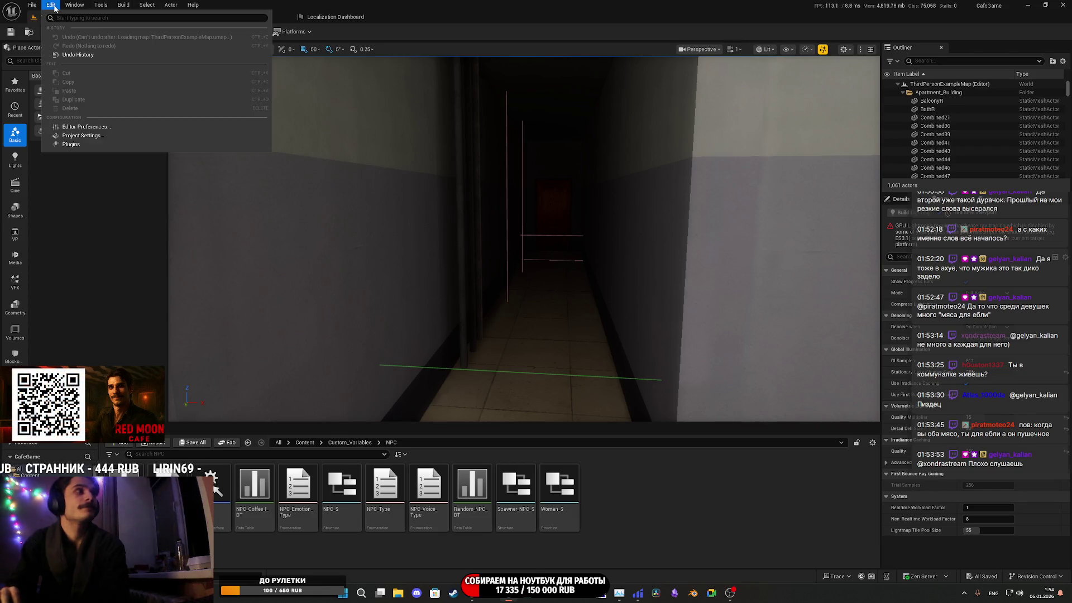
{"action": "left_click", "coordinate": [294, 32]}
{"action": "mouse_move", "coordinate": [320, 98]}
{"action": "mouse_move", "coordinate": [335, 145]}
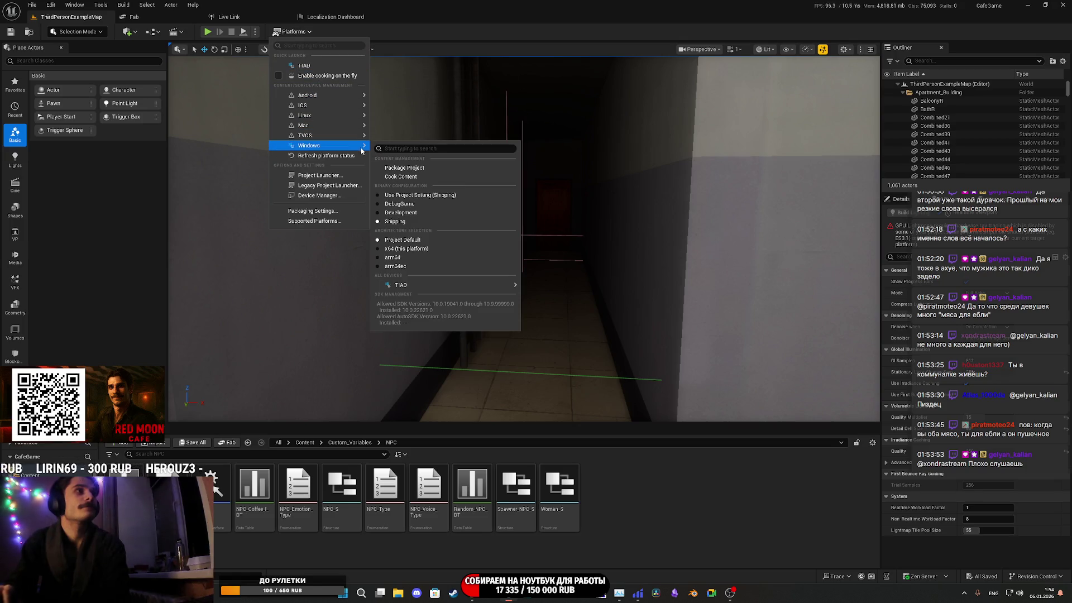
{"action": "left_click", "coordinate": [423, 169]}
{"action": "left_click", "coordinate": [434, 280]}
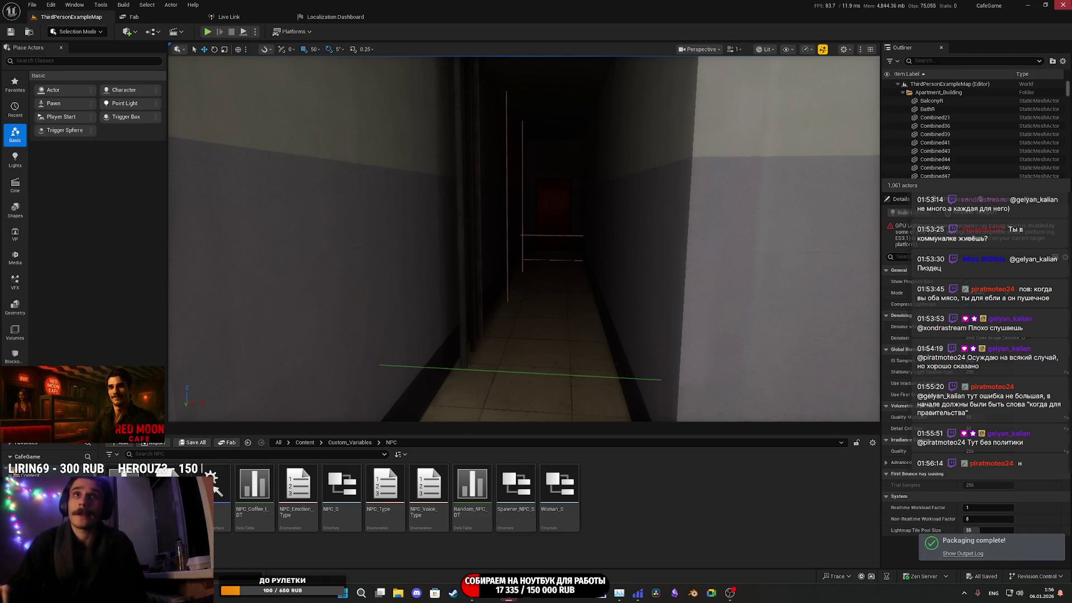
{"action": "left_click", "coordinate": [1063, 6]}
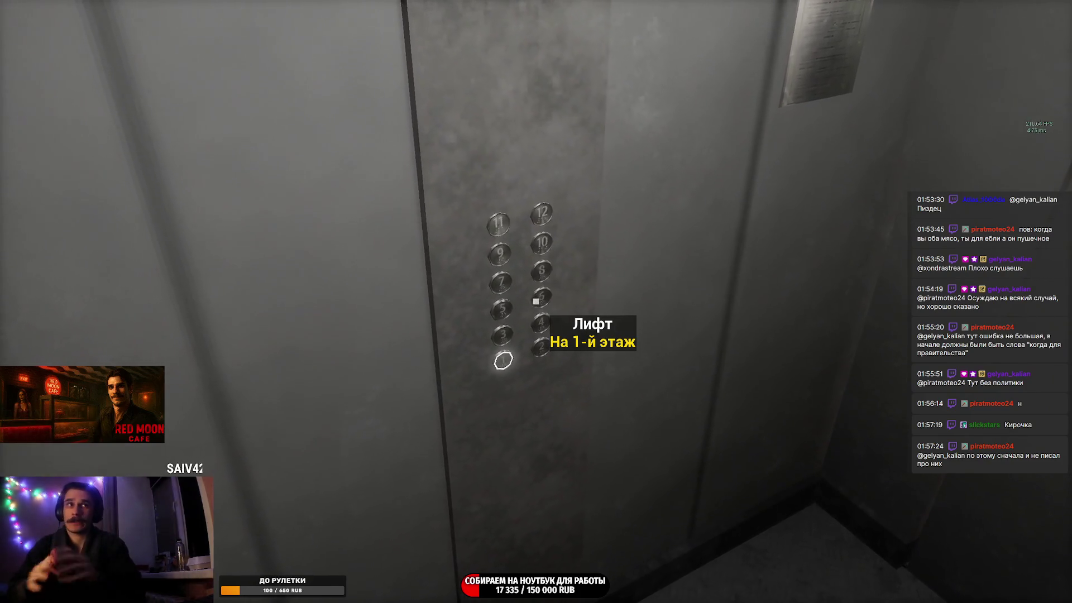
Ride the elevator to the 1st floor, walk the hallway and open the door onto the street
{"action": "key", "text": "e"}
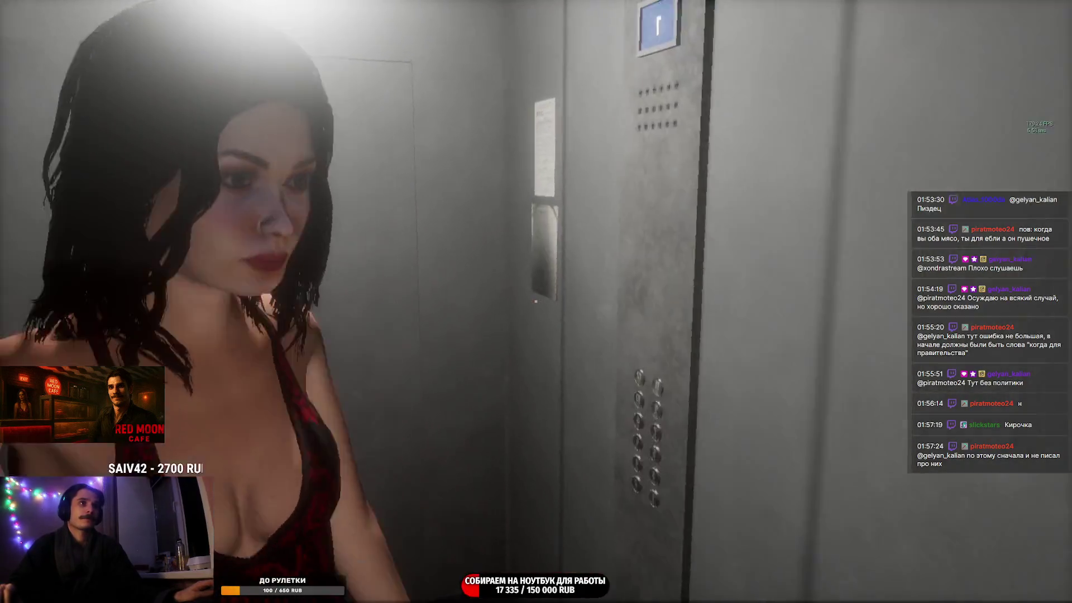
{"action": "key", "text": "w"}
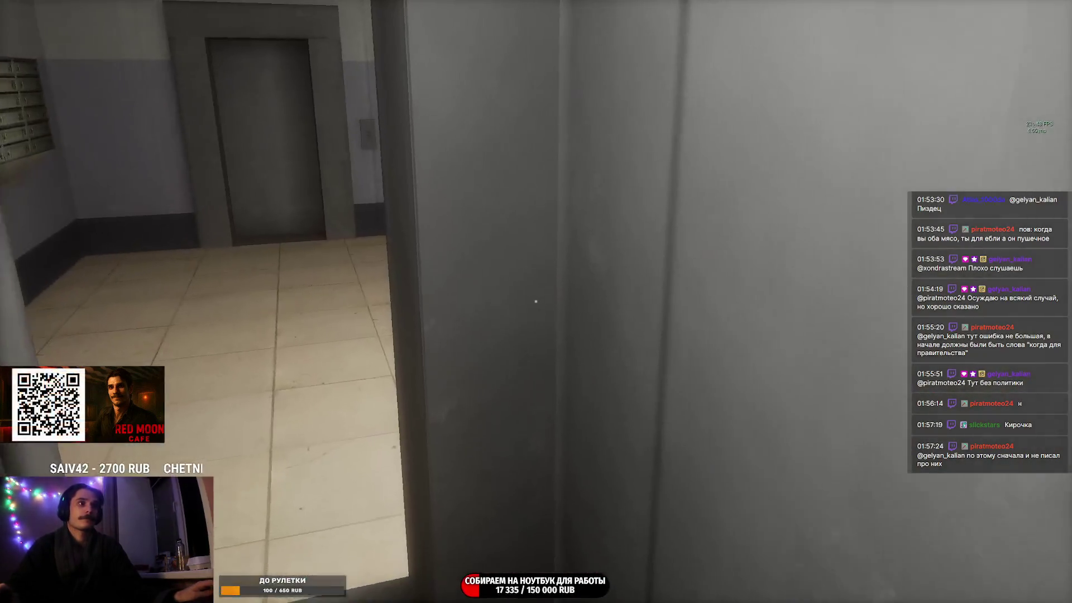
{"action": "key", "text": "w"}
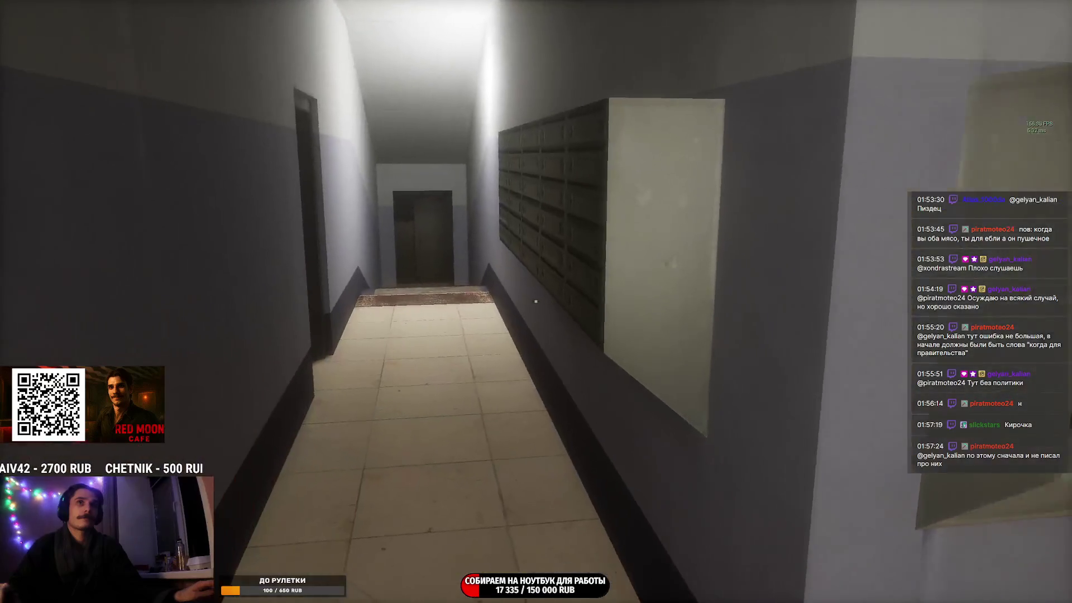
{"action": "key", "text": "w"}
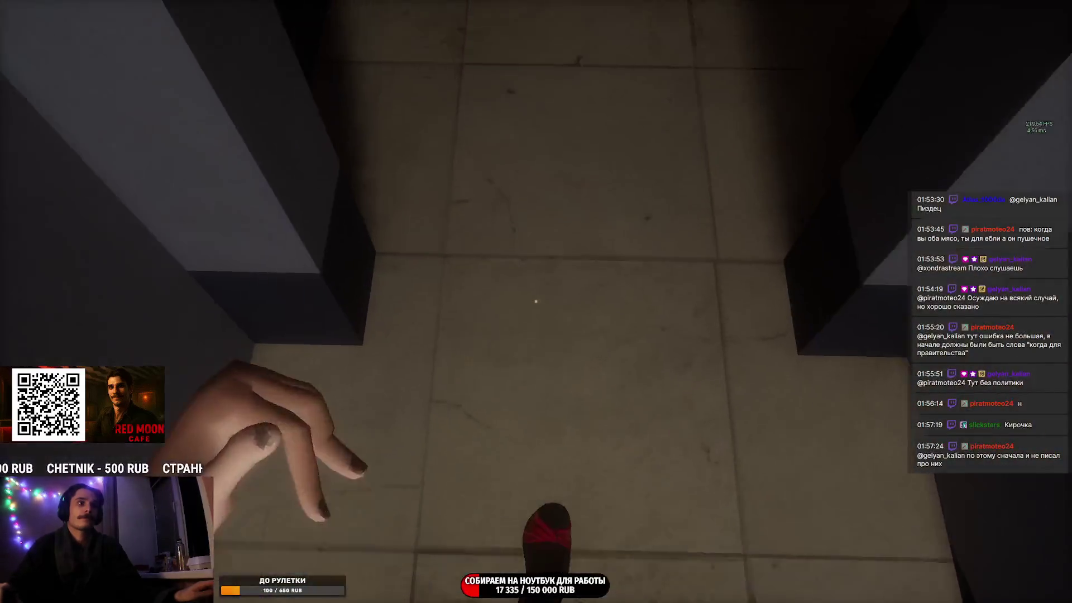
{"action": "key", "text": "e"}
{"action": "key", "text": "w"}
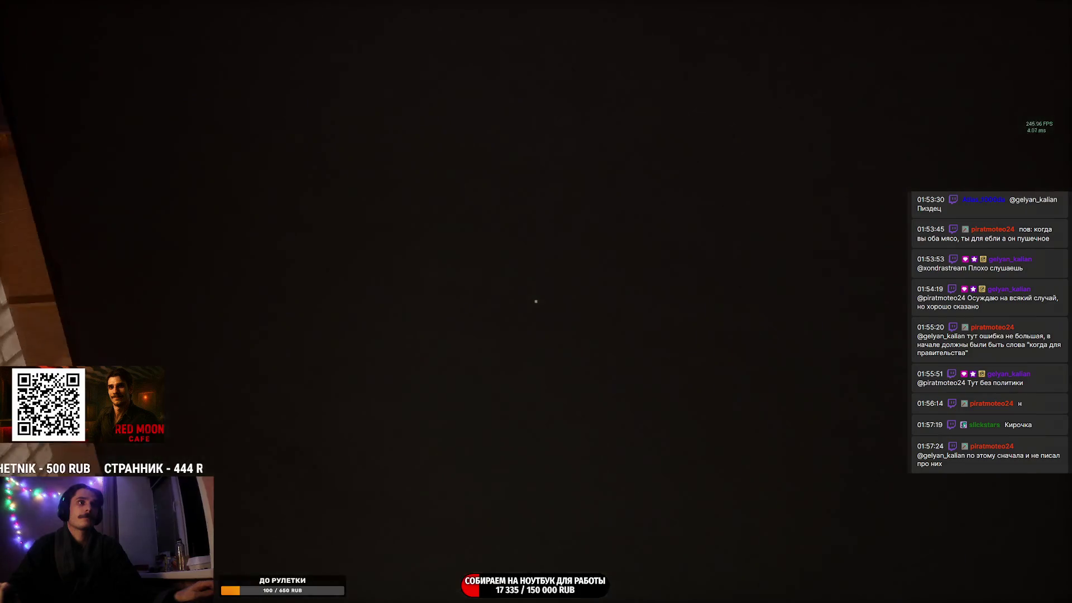
Walk past the brick garages along the lit night sidewalk toward the fence and trash bin
{"action": "key", "text": "w"}
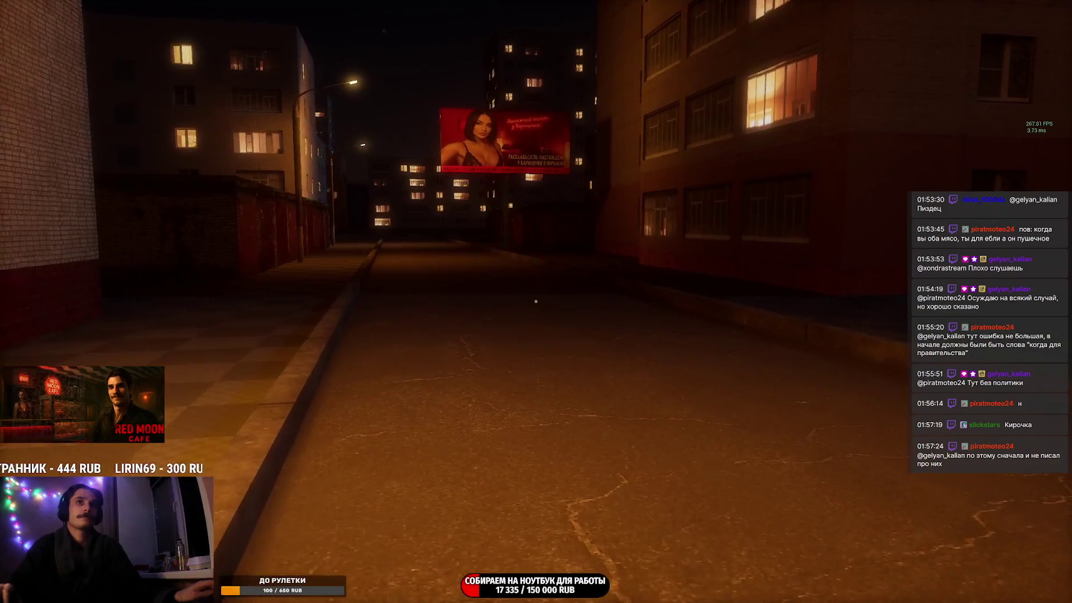
{"action": "key", "text": "w"}
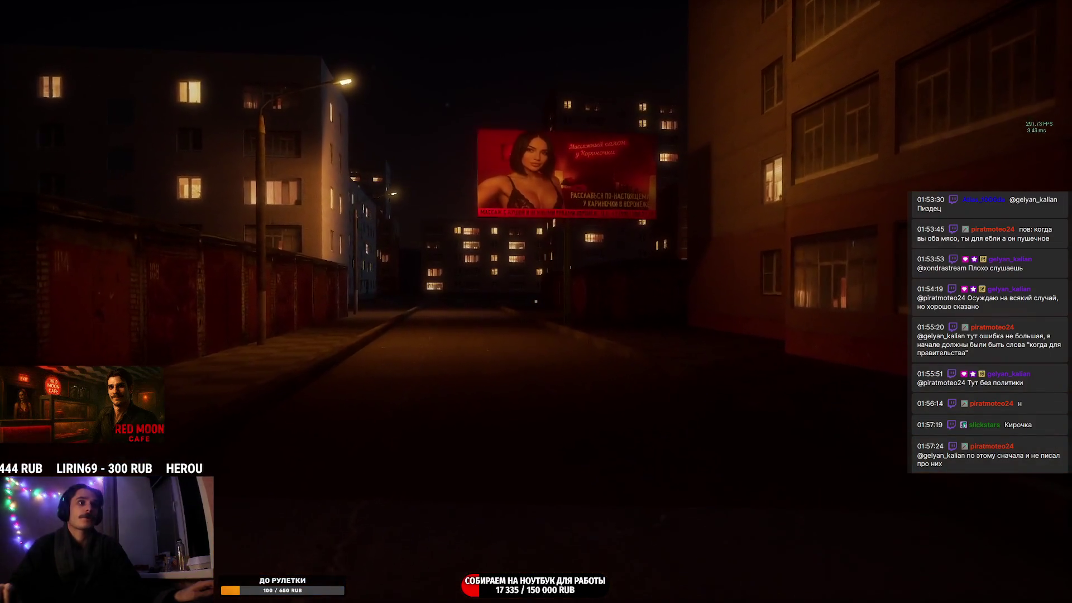
{"action": "key", "text": "w"}
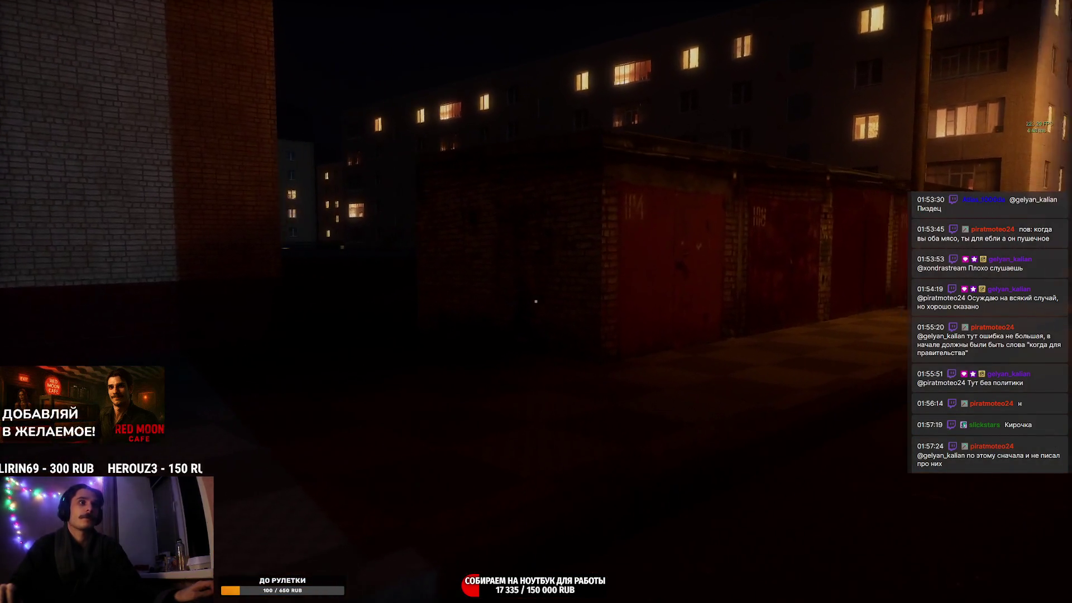
{"action": "key", "text": "w"}
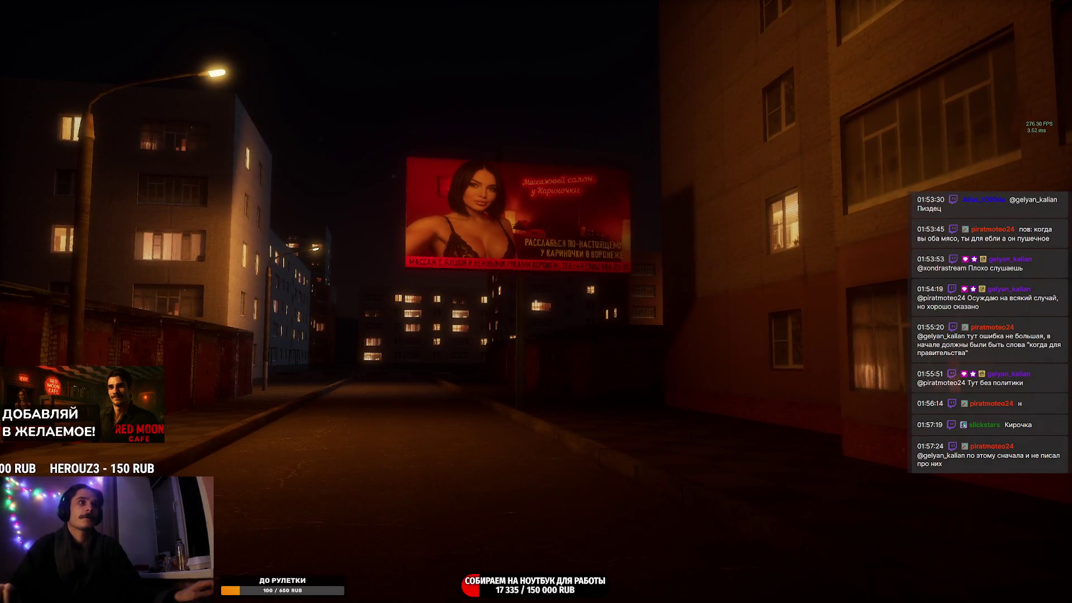
{"action": "key", "text": "w"}
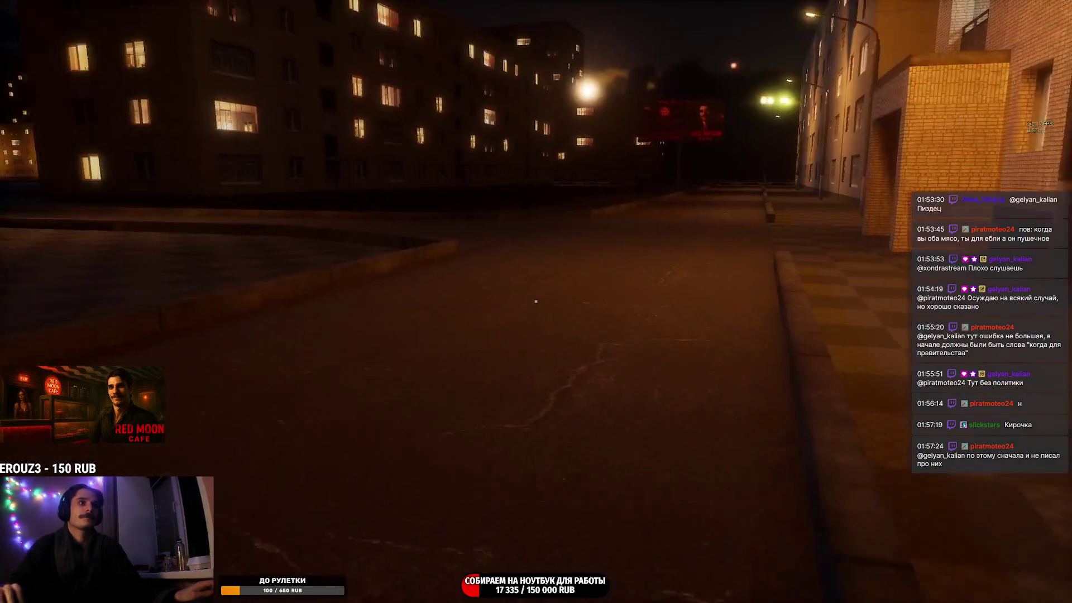
{"action": "key", "text": "w"}
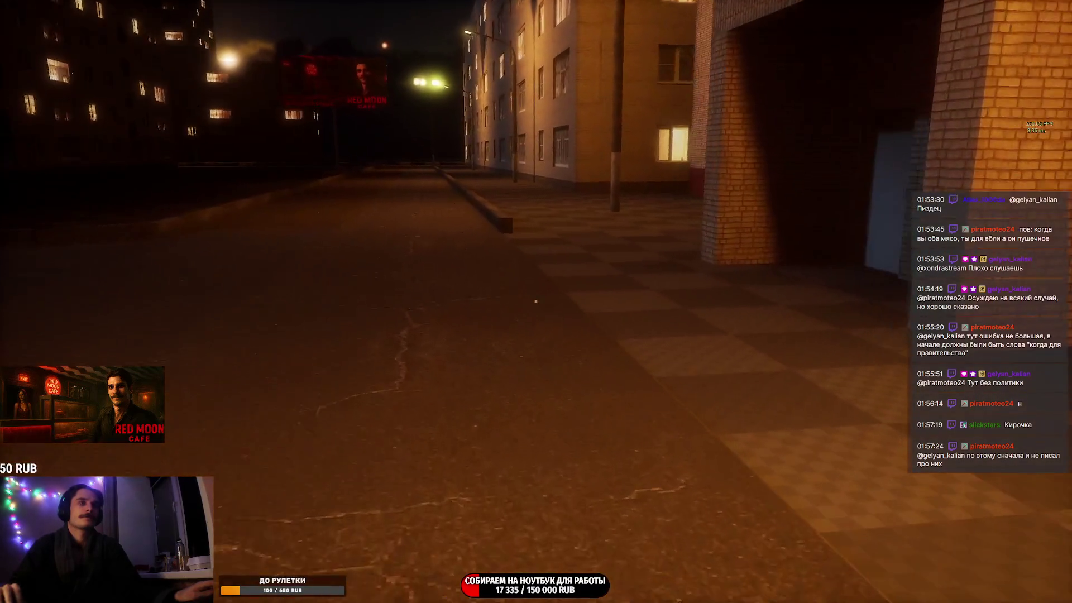
{"action": "key", "text": "w"}
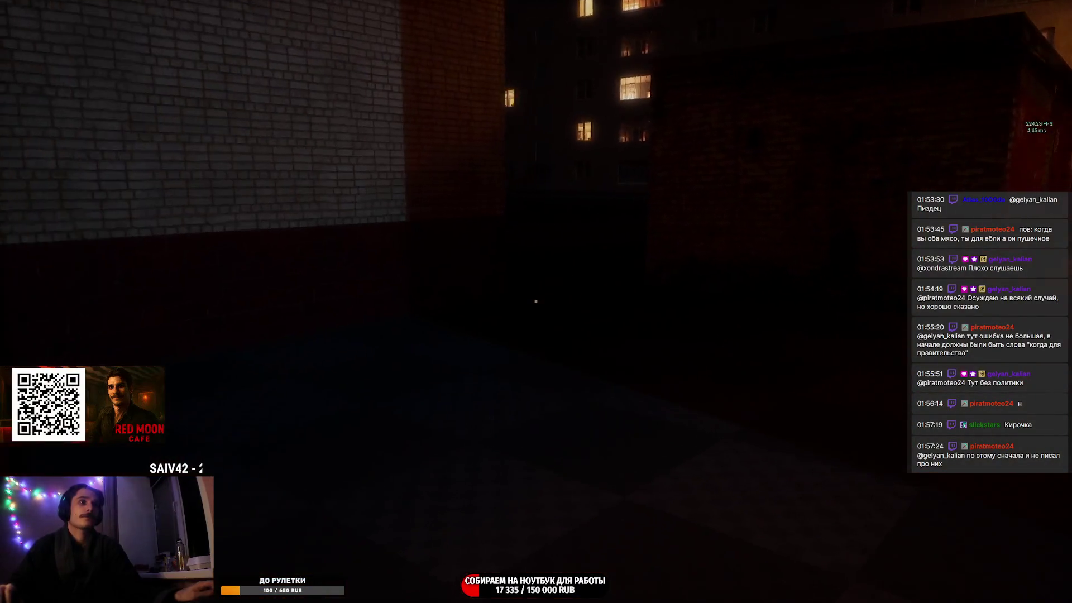
{"action": "key", "text": "w"}
{"action": "key", "text": "w"}
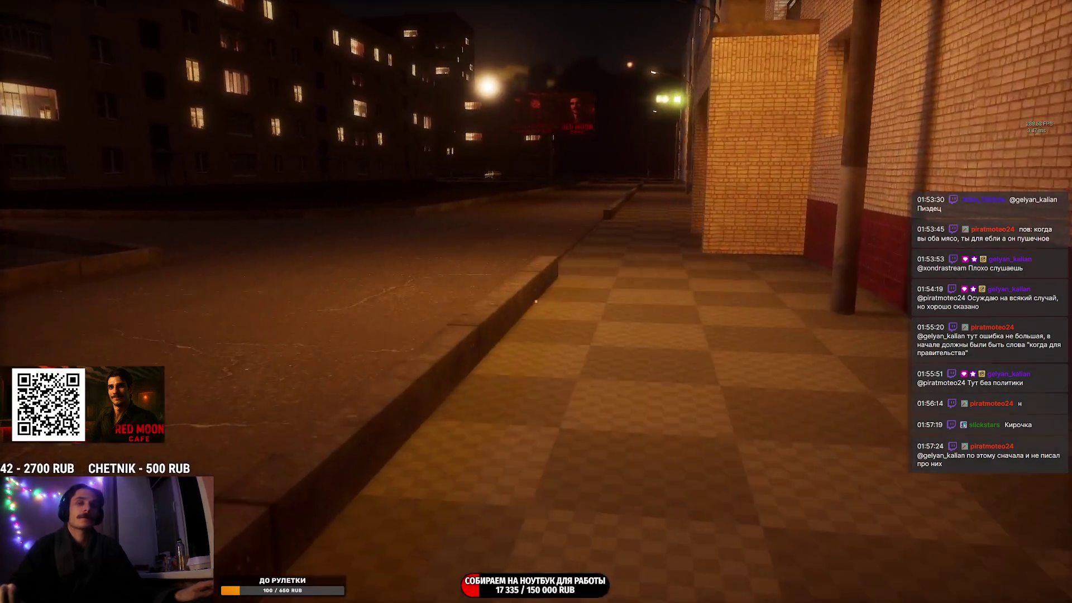
{"action": "key", "text": "w"}
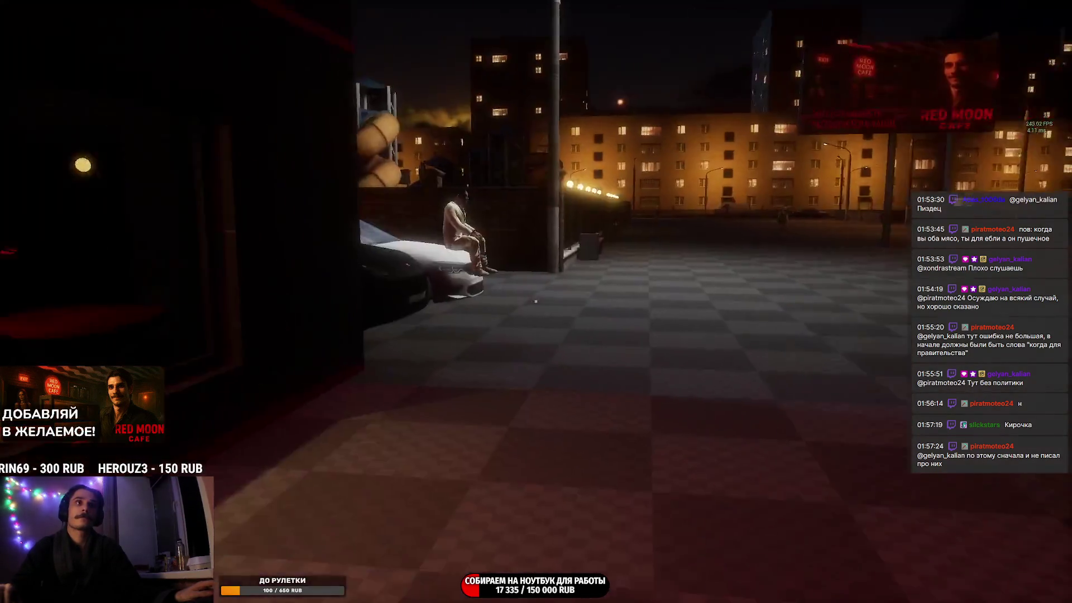
{"action": "key", "text": "w"}
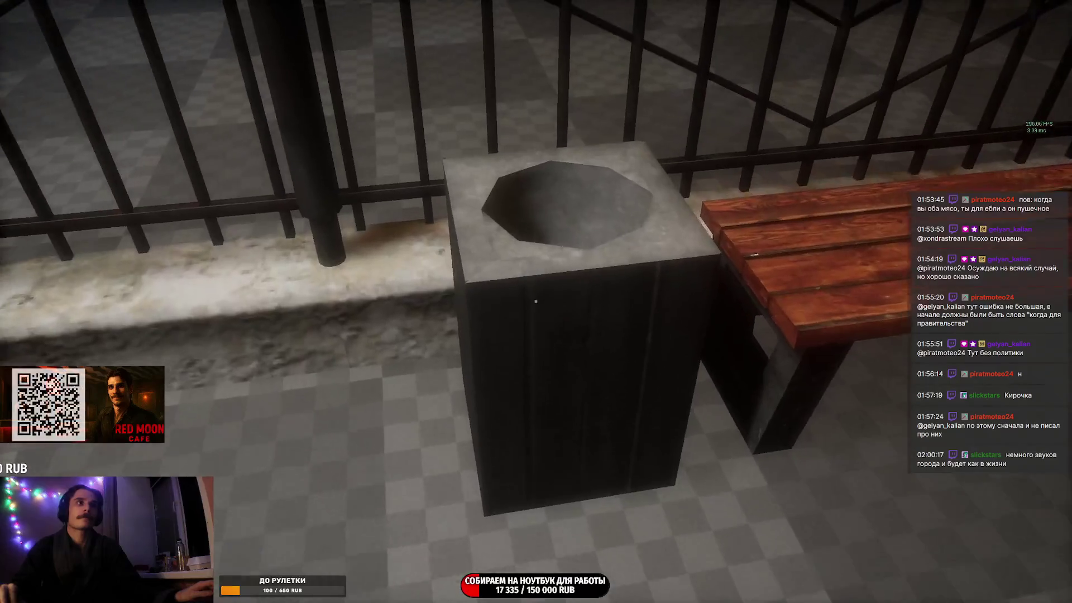
Walk past the trash bin and Red Moon Cafe to the occupied red bench with the seated woman
{"action": "key", "text": "w"}
{"action": "key", "text": "w"}
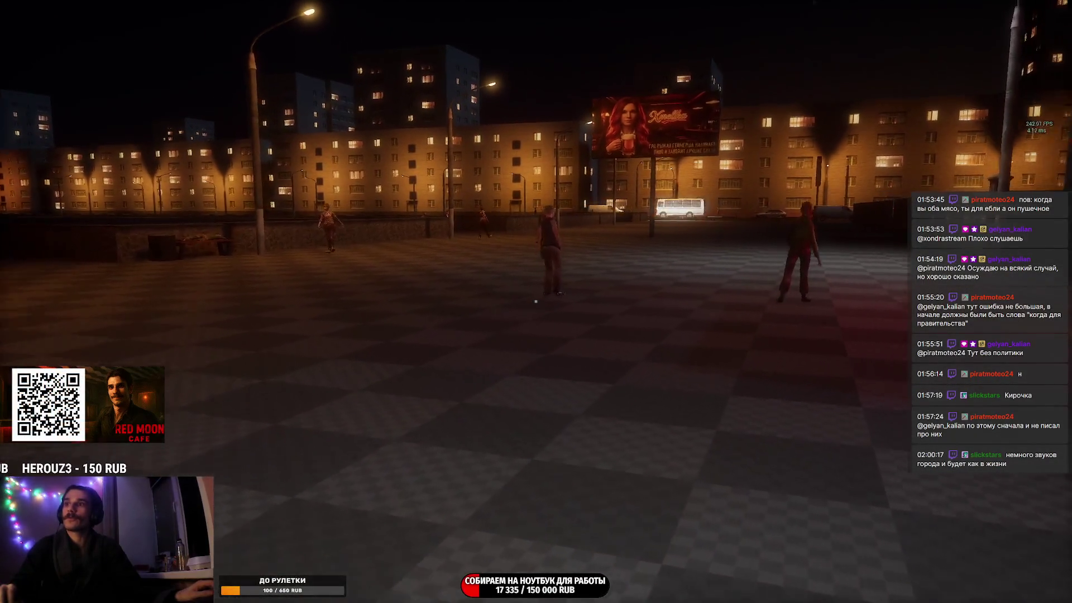
{"action": "key", "text": "w"}
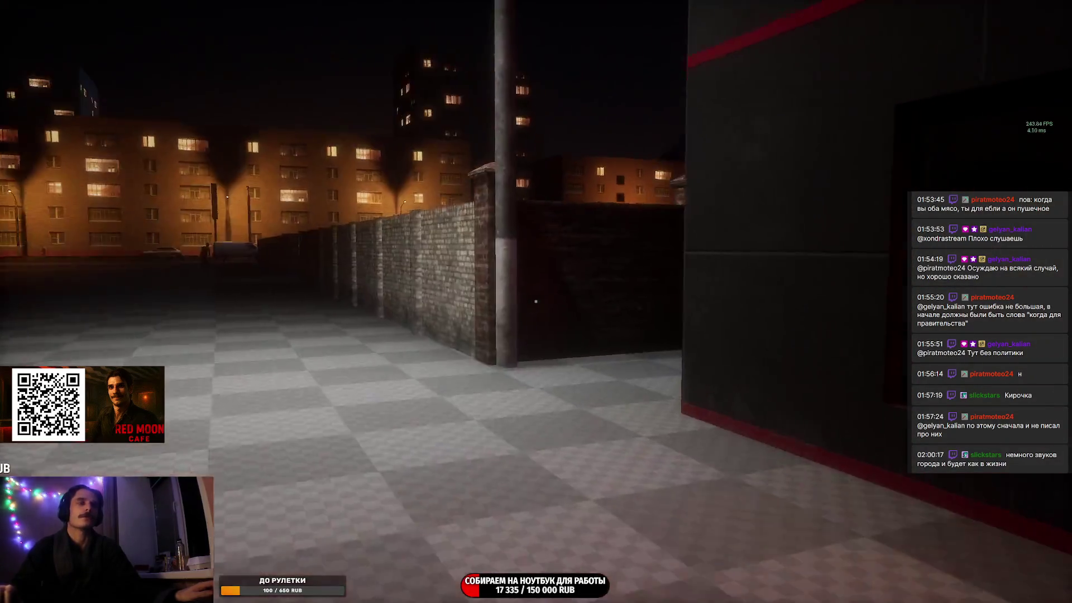
{"action": "key", "text": "w"}
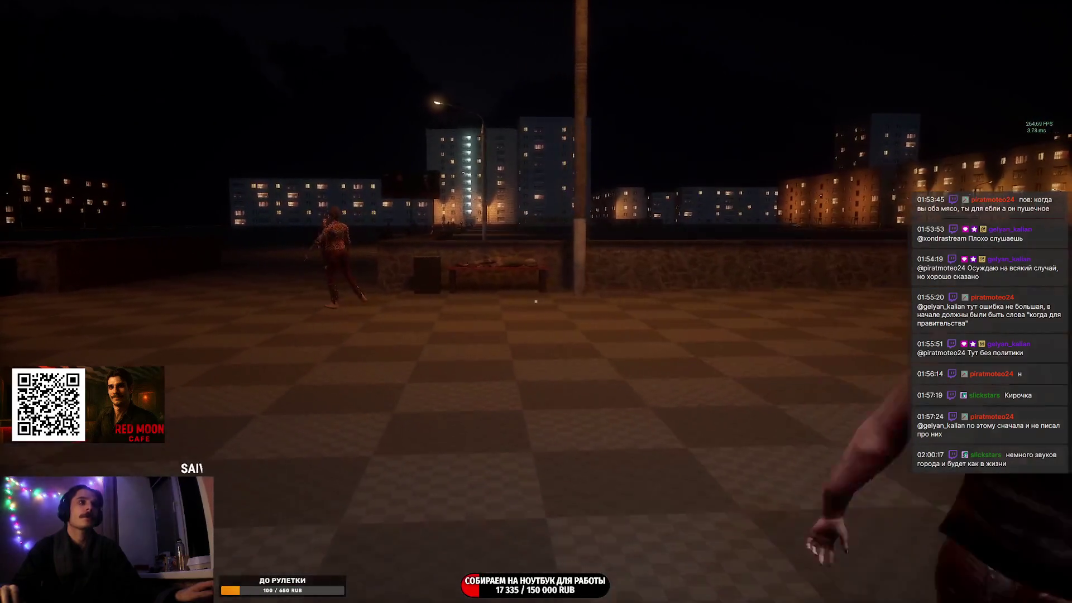
{"action": "key", "text": "w"}
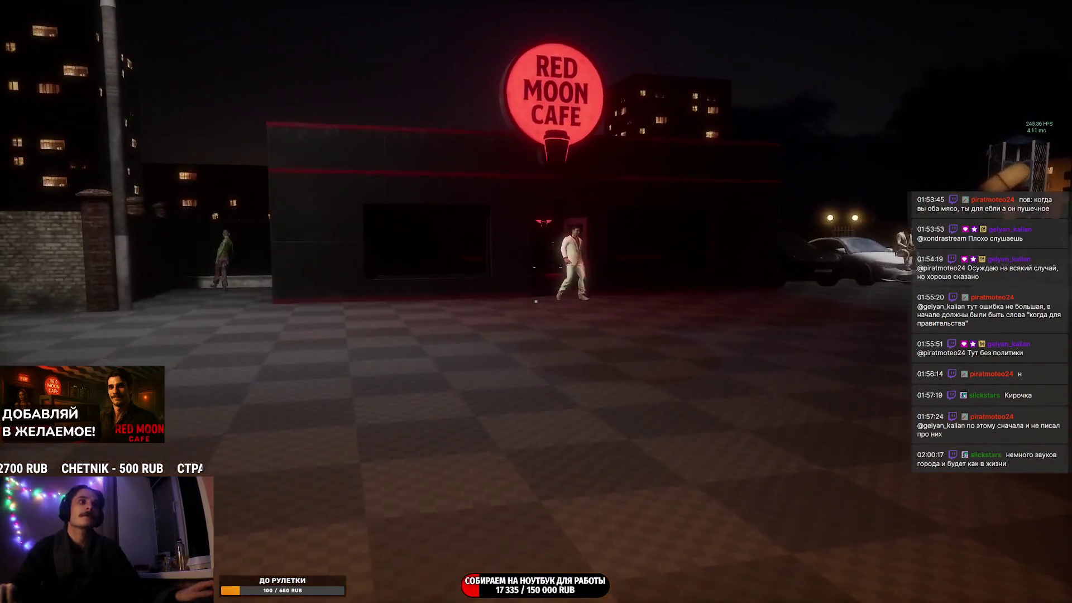
{"action": "key", "text": "w"}
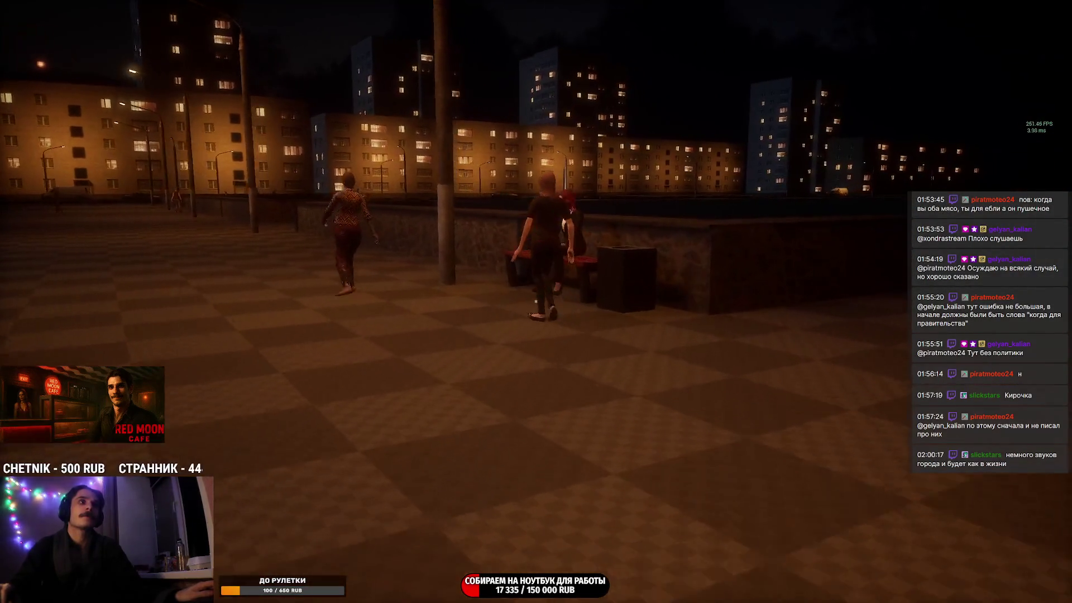